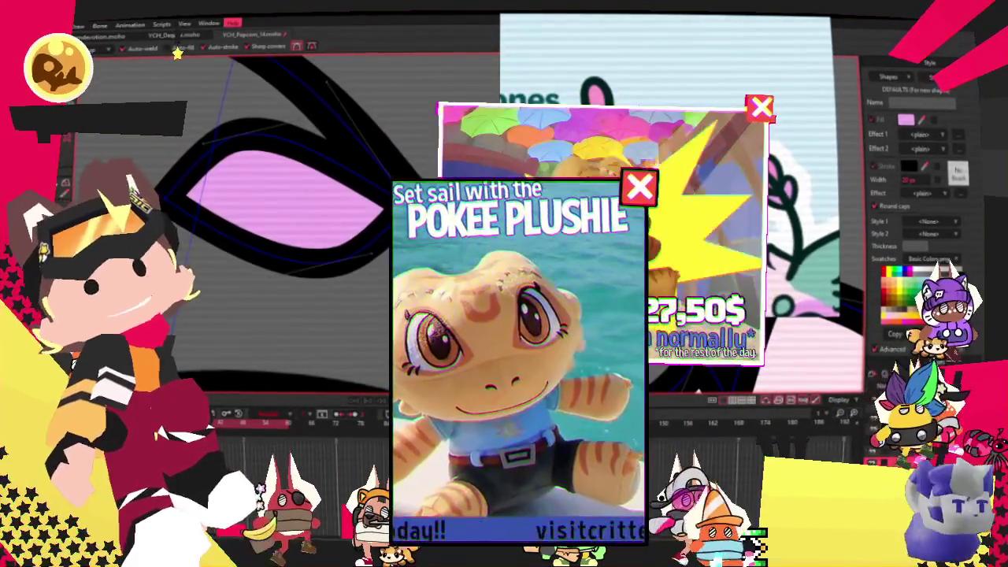
Step: Drag the pink eye's points into a pointed almond wedge, undoing the rounded stretch
{"action": "key", "text": "t"}
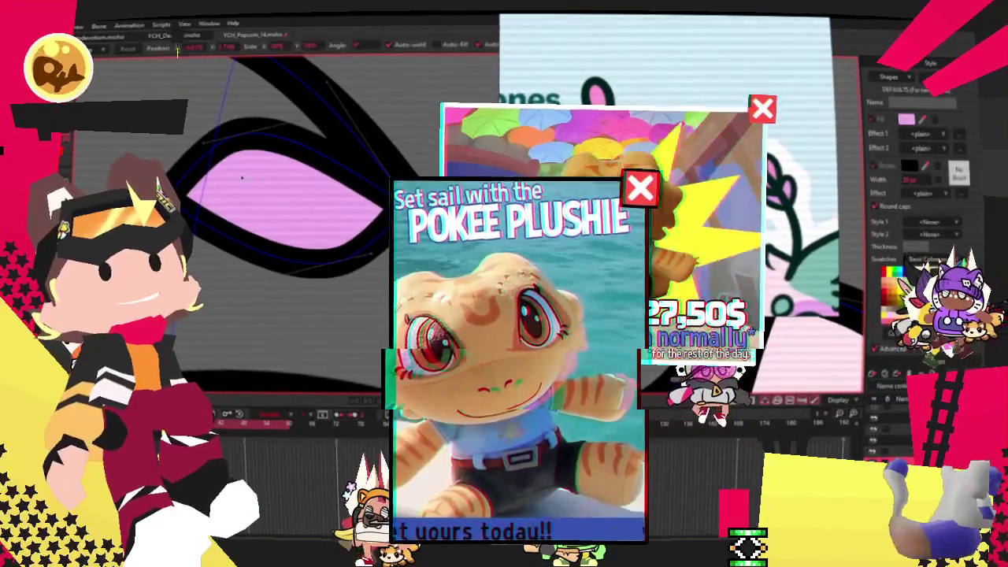
{"action": "left_click_drag", "start_coordinate": [271, 155], "coordinate": [282, 101]}
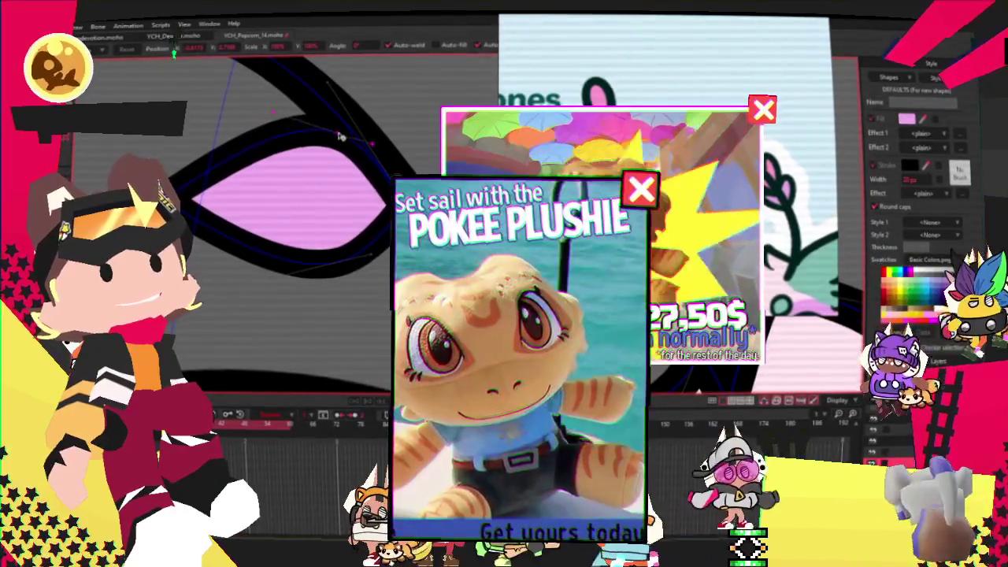
{"action": "left_click_drag", "start_coordinate": [367, 153], "coordinate": [324, 88]}
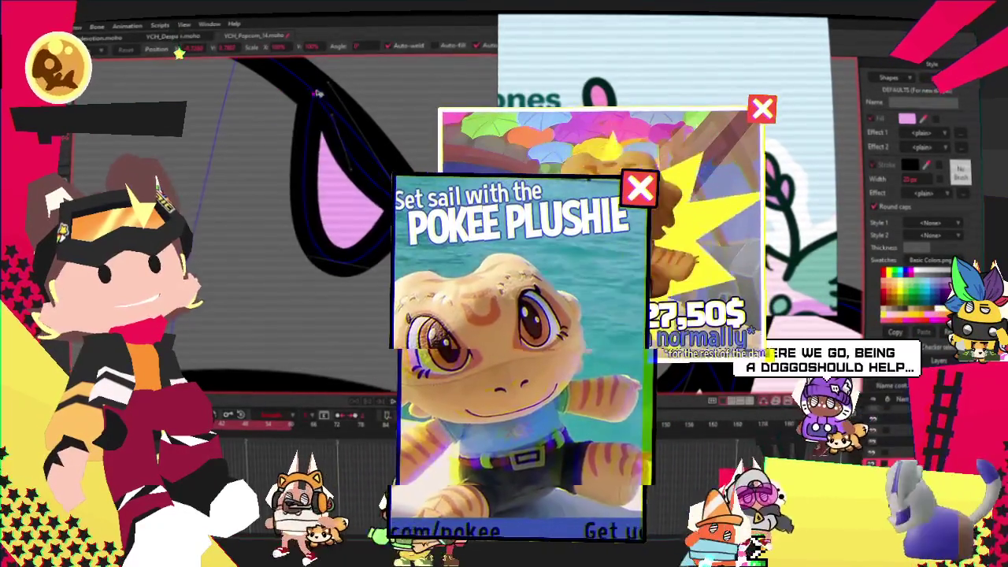
{"action": "left_click_drag", "start_coordinate": [340, 139], "coordinate": [365, 167]}
{"action": "left_click_drag", "start_coordinate": [285, 94], "coordinate": [299, 88]}
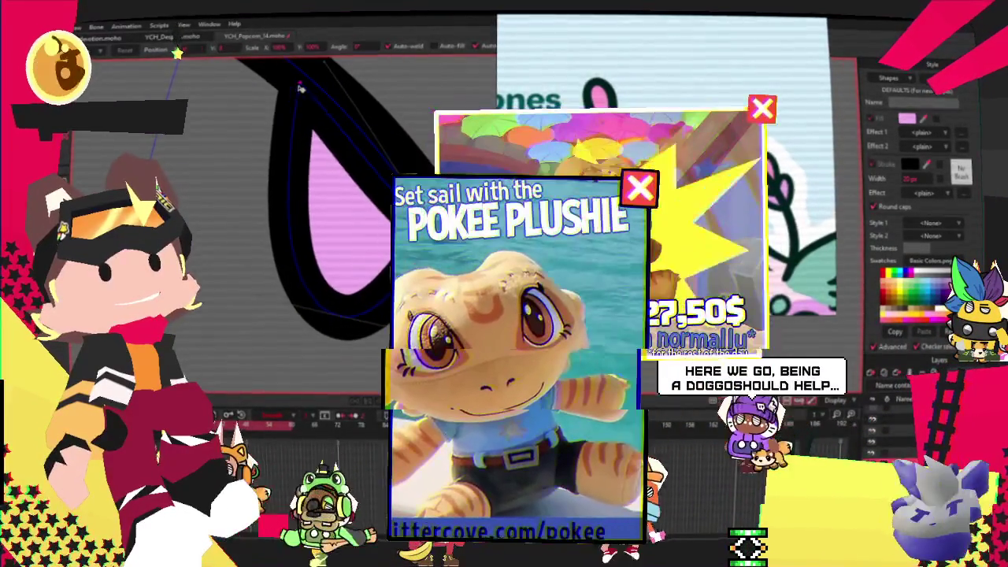
{"action": "left_click_drag", "start_coordinate": [373, 348], "coordinate": [231, 242]}
{"action": "mouse_move", "coordinate": [282, 288]}
{"action": "left_mouse_down"}
{"action": "mouse_move", "coordinate": [308, 354]}
{"action": "mouse_move", "coordinate": [294, 370]}
{"action": "left_mouse_up"}
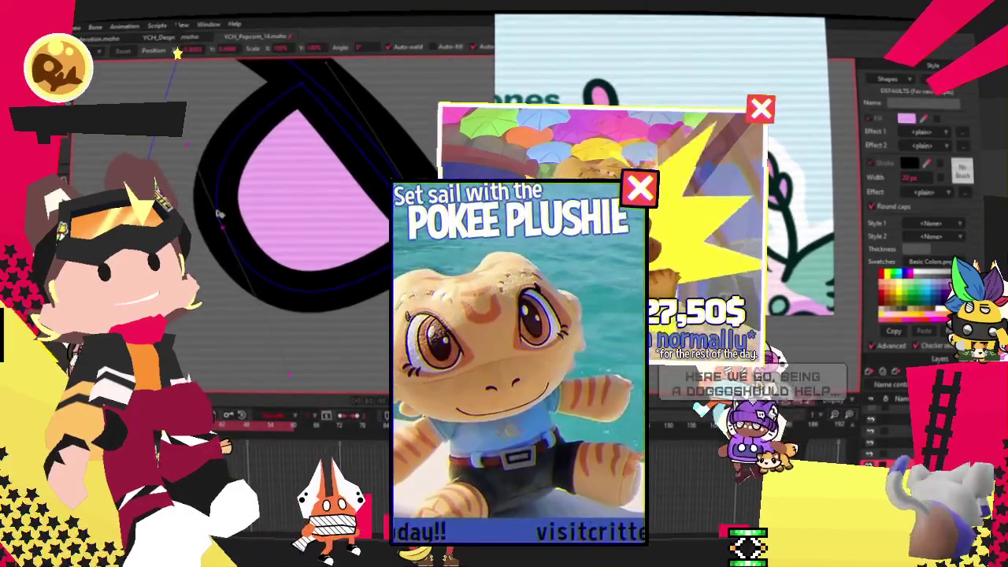
{"action": "key", "text": "ctrl+z"}
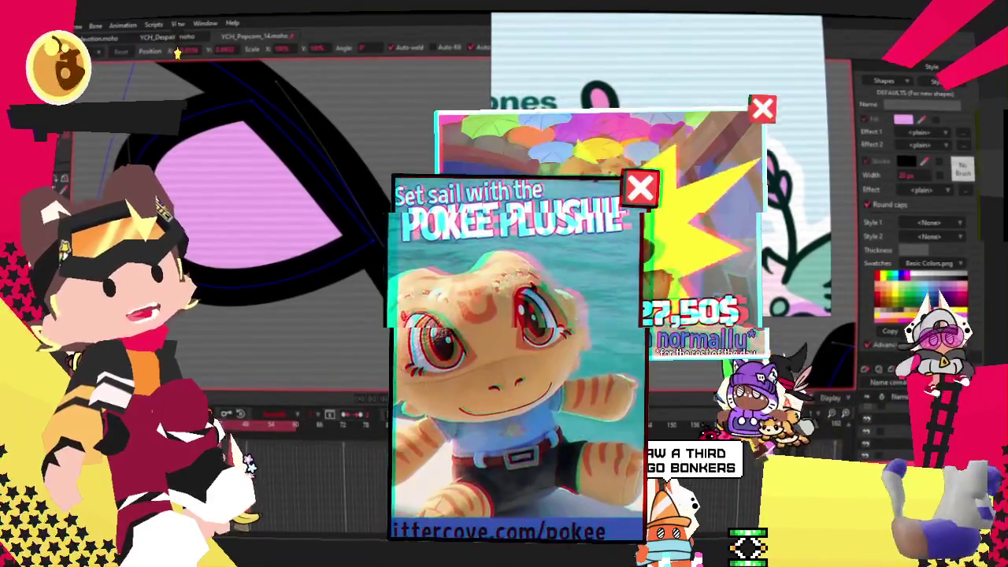
Step: Adjust the curvature of the wedge's top curve with the Curvature tool
{"action": "key", "text": "c"}
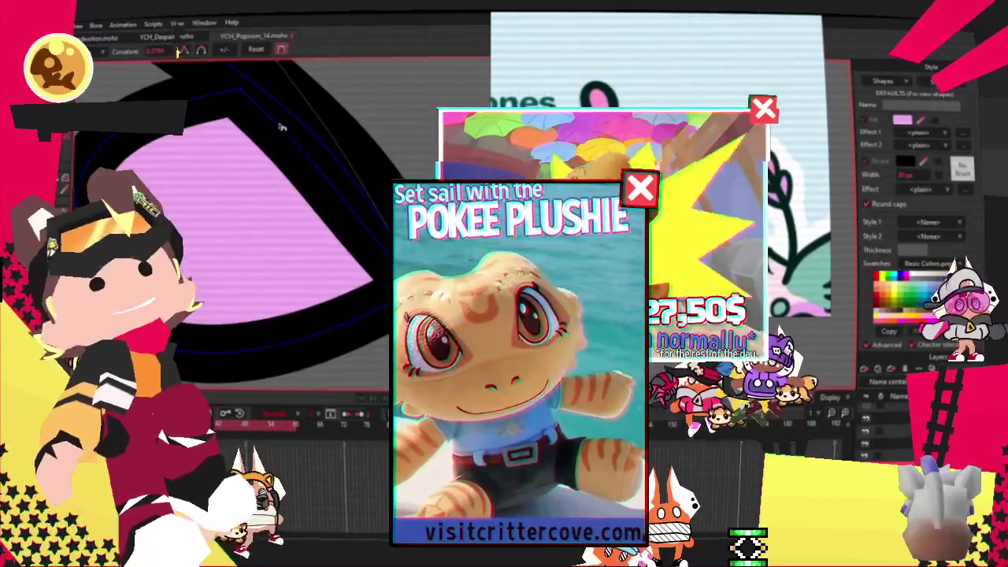
{"action": "left_click", "coordinate": [265, 95]}
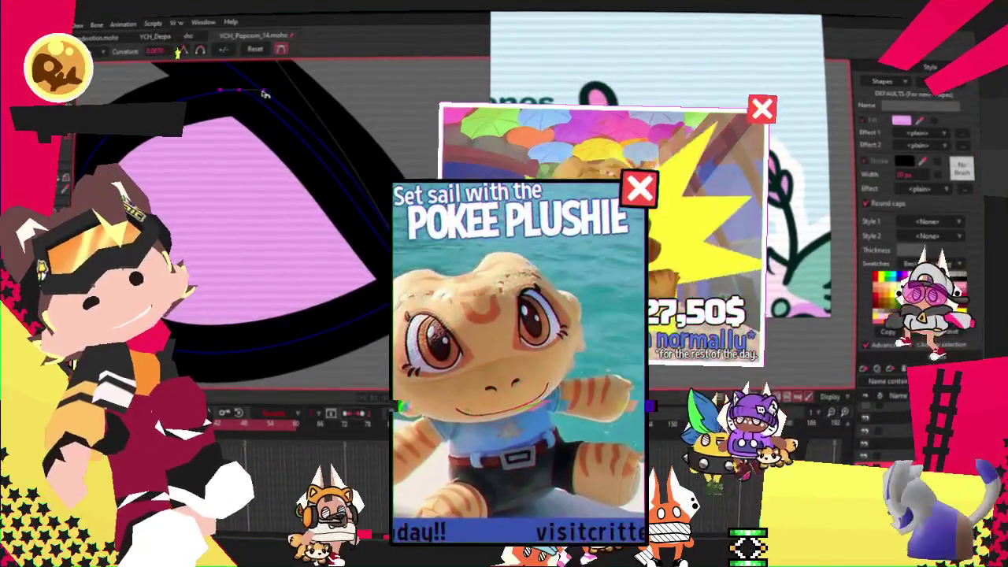
{"action": "scroll", "coordinate": [310, 167], "scroll_direction": "down", "scroll_amount": 3}
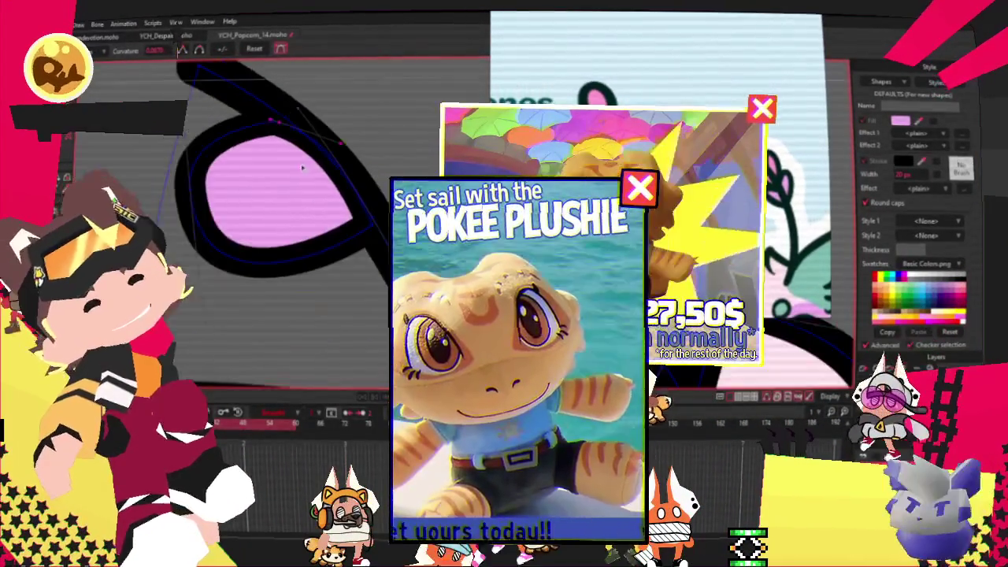
{"action": "scroll", "coordinate": [233, 156], "scroll_direction": "down", "scroll_amount": 1}
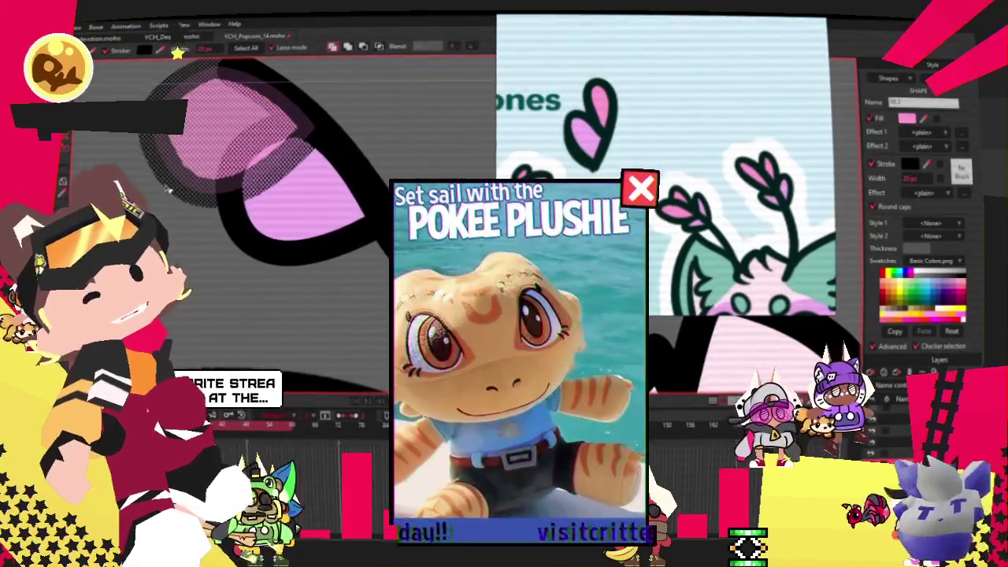
{"action": "scroll", "coordinate": [236, 197], "scroll_direction": "down", "scroll_amount": 2}
{"action": "scroll", "coordinate": [267, 189], "scroll_direction": "down", "scroll_amount": 2}
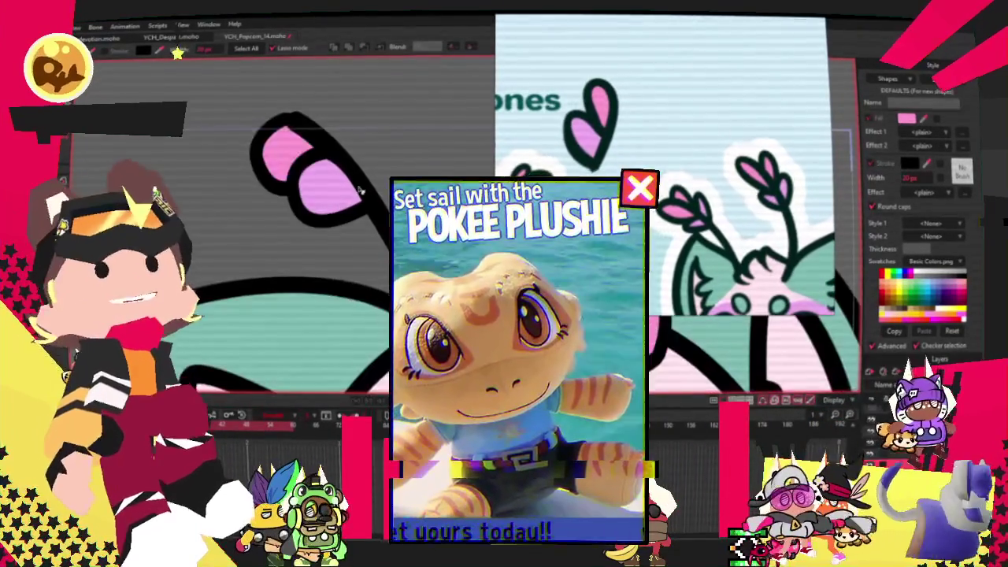
{"action": "scroll", "coordinate": [286, 180], "scroll_direction": "down", "scroll_amount": 2}
{"action": "left_click", "coordinate": [290, 154]}
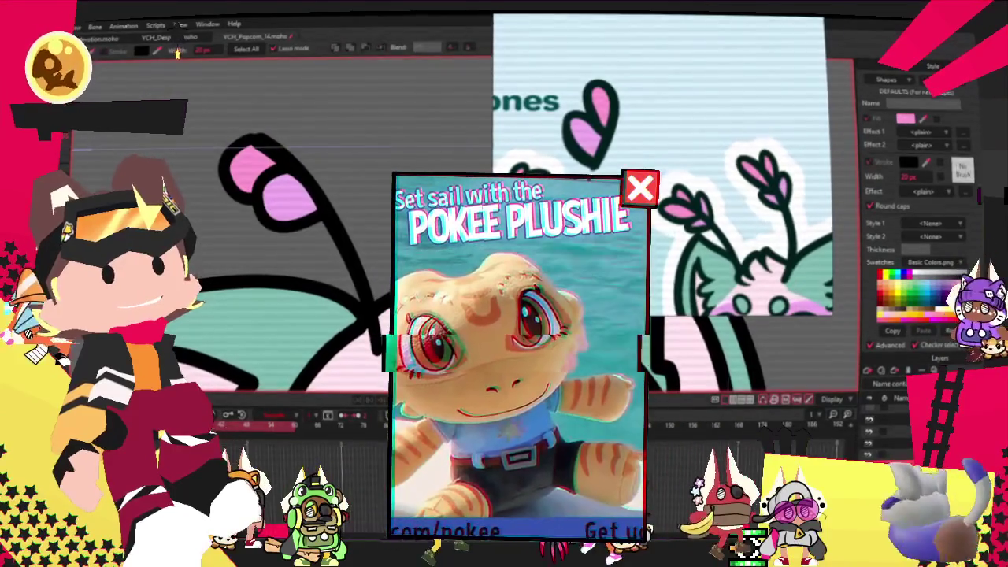
{"action": "key", "text": "t"}
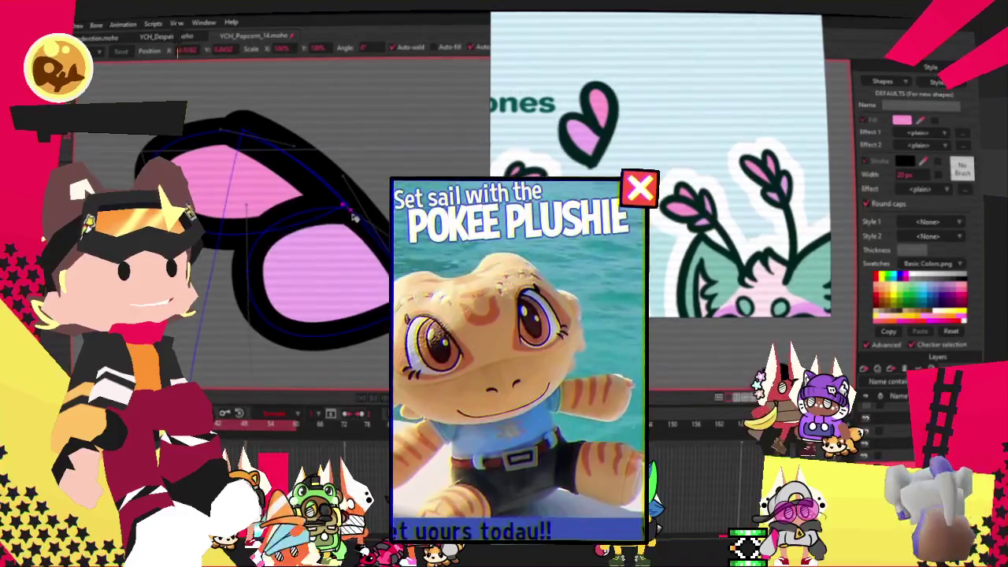
Step: Pull the pink antenna tip's points down-left to widen it into a lobe
{"action": "left_click_drag", "start_coordinate": [352, 216], "coordinate": [259, 294]}
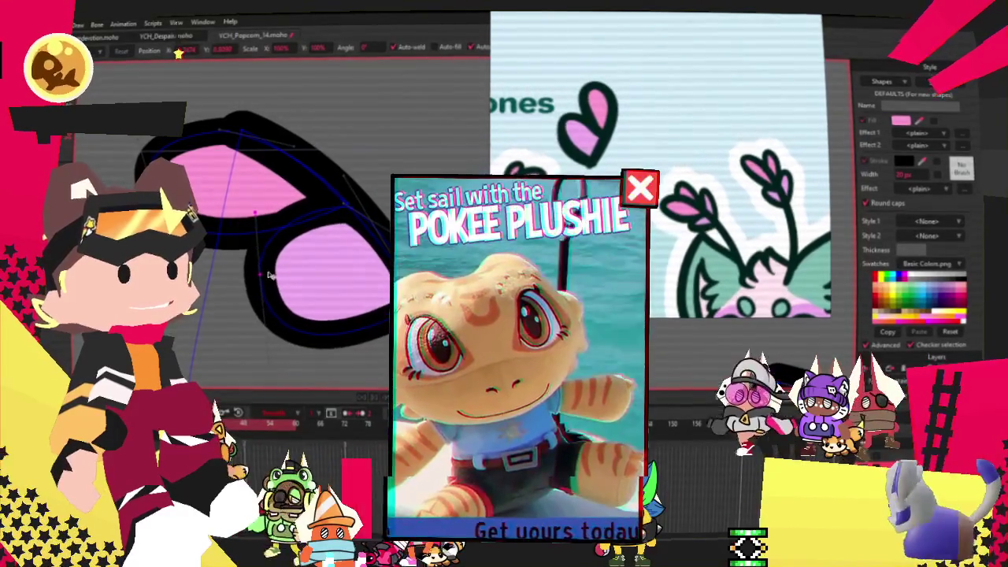
{"action": "key", "text": "z"}
{"action": "scroll", "coordinate": [386, 205], "scroll_direction": "up", "scroll_amount": 2}
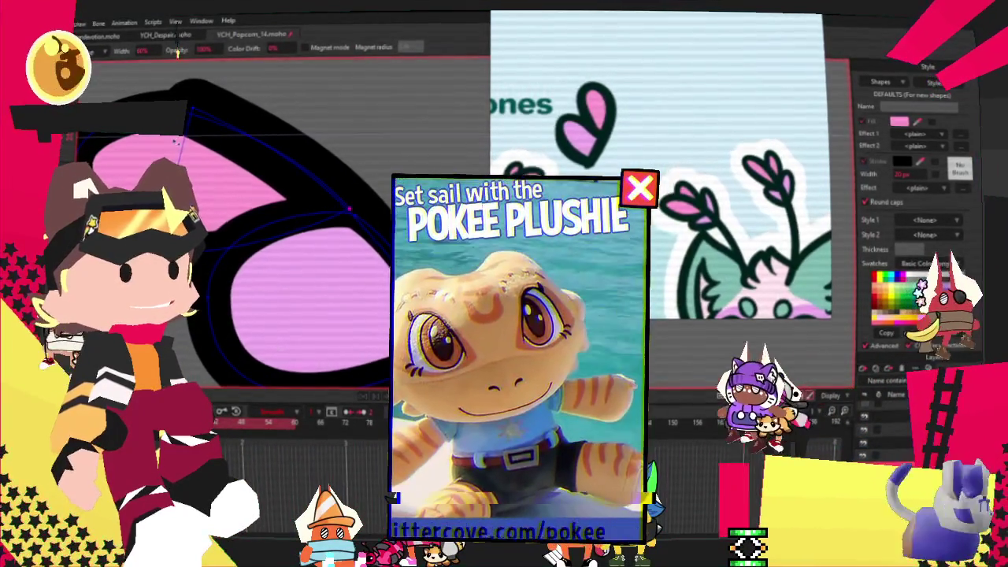
{"action": "key", "text": "t"}
{"action": "scroll", "coordinate": [378, 214], "scroll_direction": "up", "scroll_amount": 2}
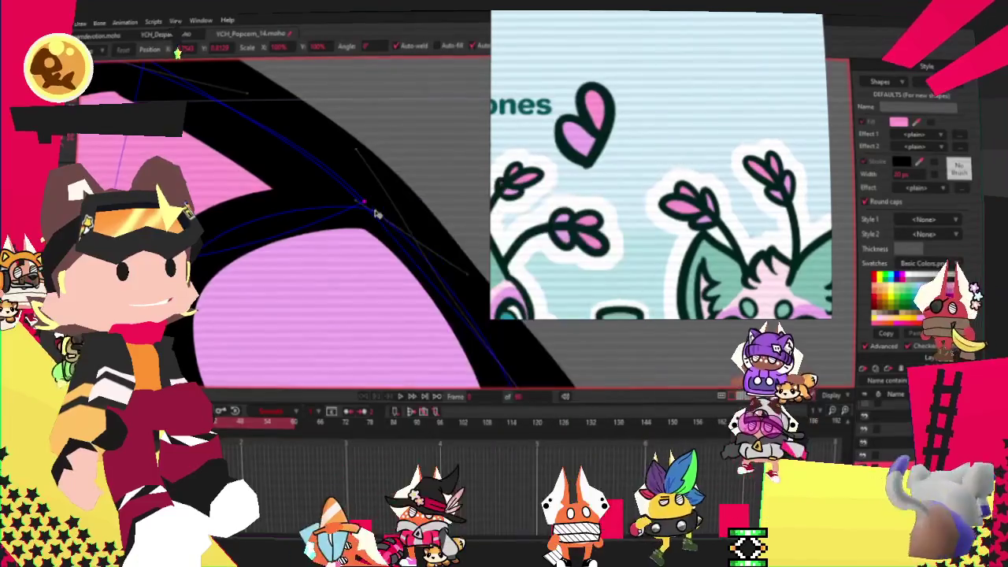
Step: Pull a curve point up-left to finish the wide two-lobed outline
{"action": "mouse_move", "coordinate": [377, 214]}
{"action": "left_mouse_down"}
{"action": "mouse_move", "coordinate": [355, 193]}
{"action": "mouse_move", "coordinate": [364, 203]}
{"action": "left_mouse_up"}
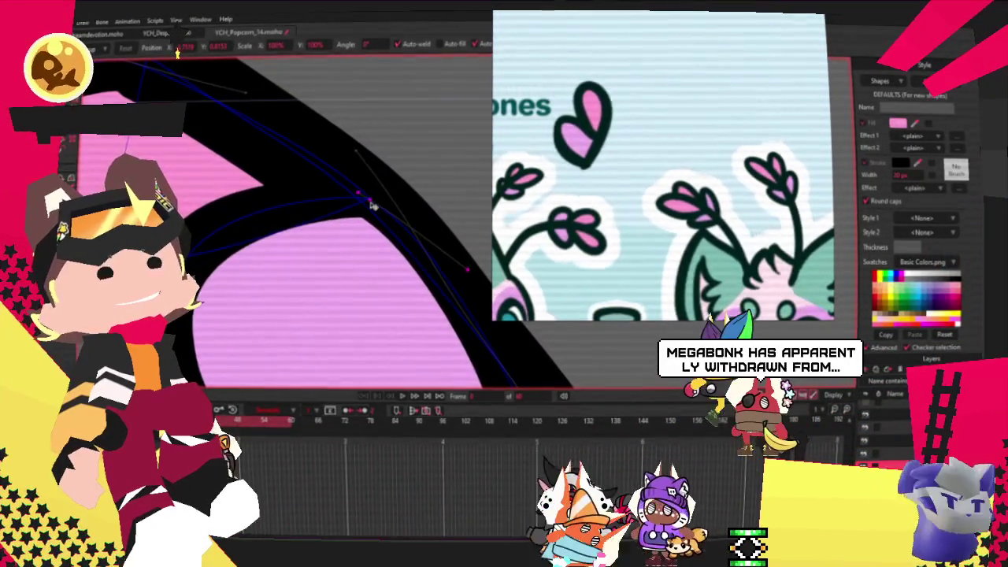
{"action": "scroll", "coordinate": [291, 184], "scroll_direction": "down", "scroll_amount": 1}
{"action": "scroll", "coordinate": [292, 183], "scroll_direction": "down", "scroll_amount": 1}
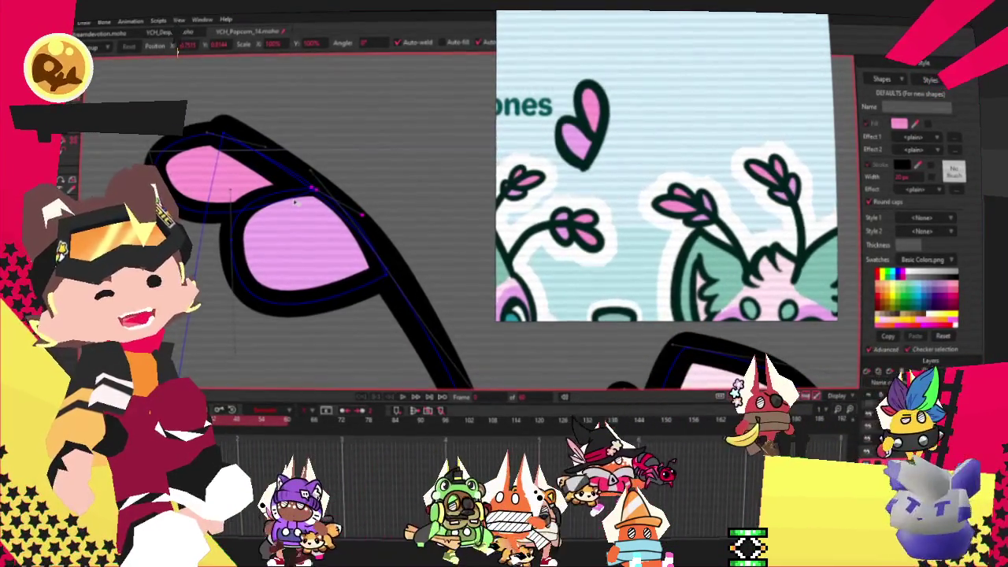
{"action": "scroll", "coordinate": [282, 270], "scroll_direction": "up", "scroll_amount": 2}
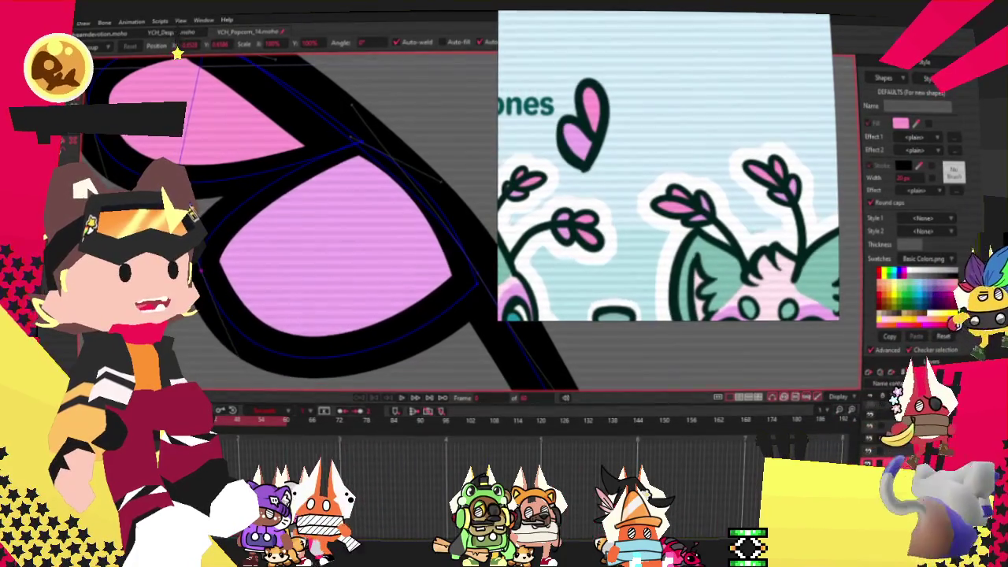
{"action": "scroll", "coordinate": [233, 297], "scroll_direction": "down", "scroll_amount": 1}
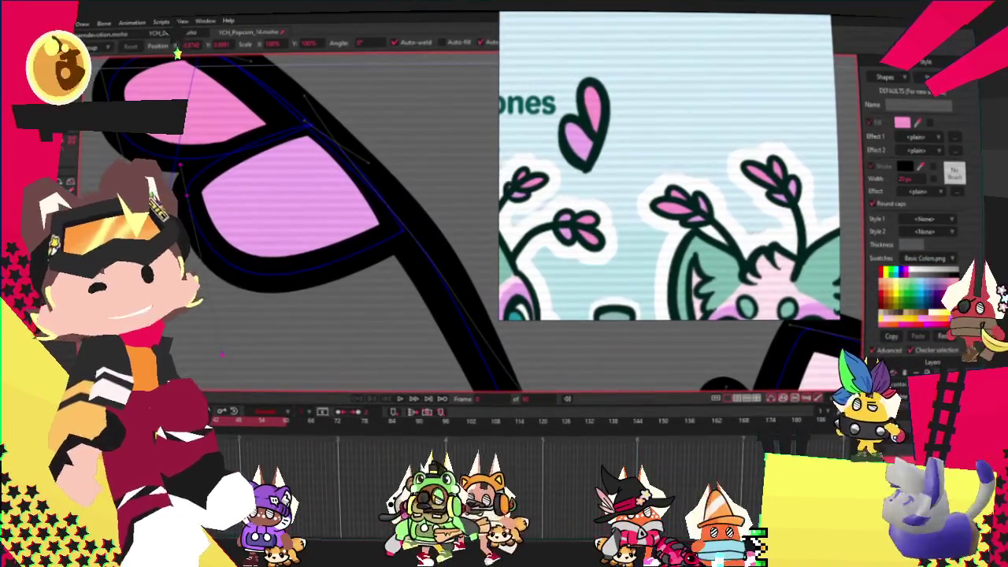
{"action": "scroll", "coordinate": [183, 164], "scroll_direction": "up", "scroll_amount": 1}
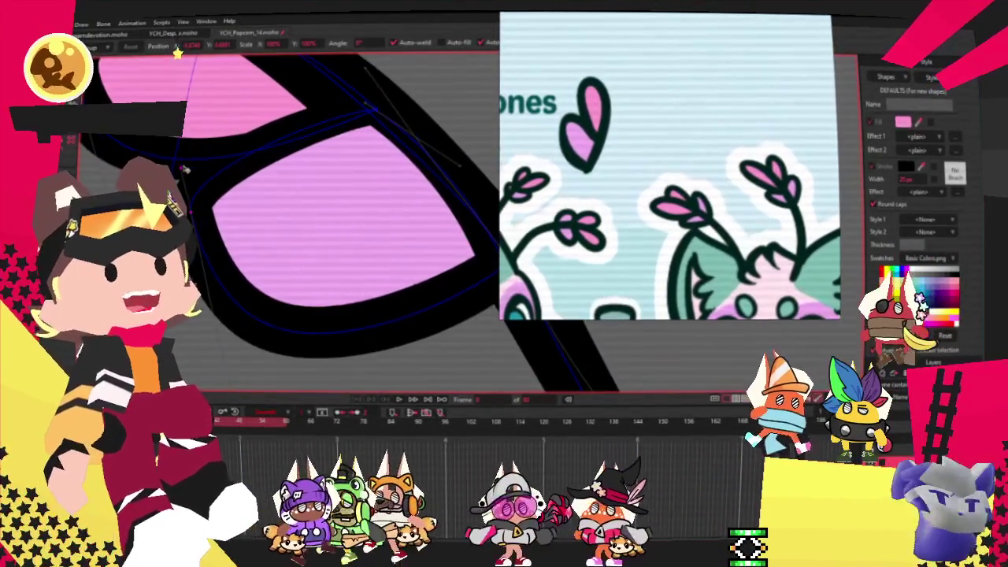
{"action": "scroll", "coordinate": [185, 165], "scroll_direction": "down", "scroll_amount": 1}
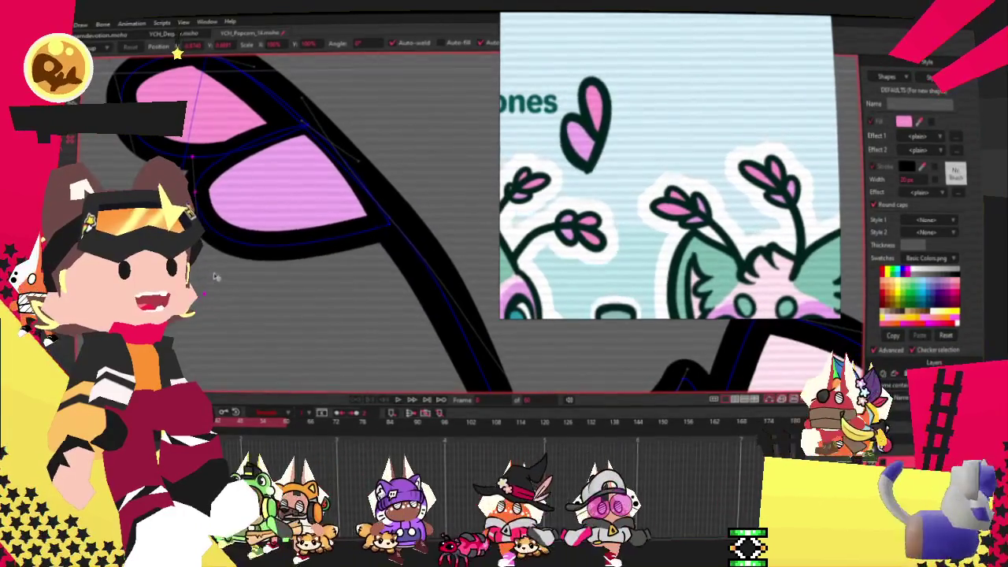
{"action": "scroll", "coordinate": [250, 128], "scroll_direction": "down", "scroll_amount": 1}
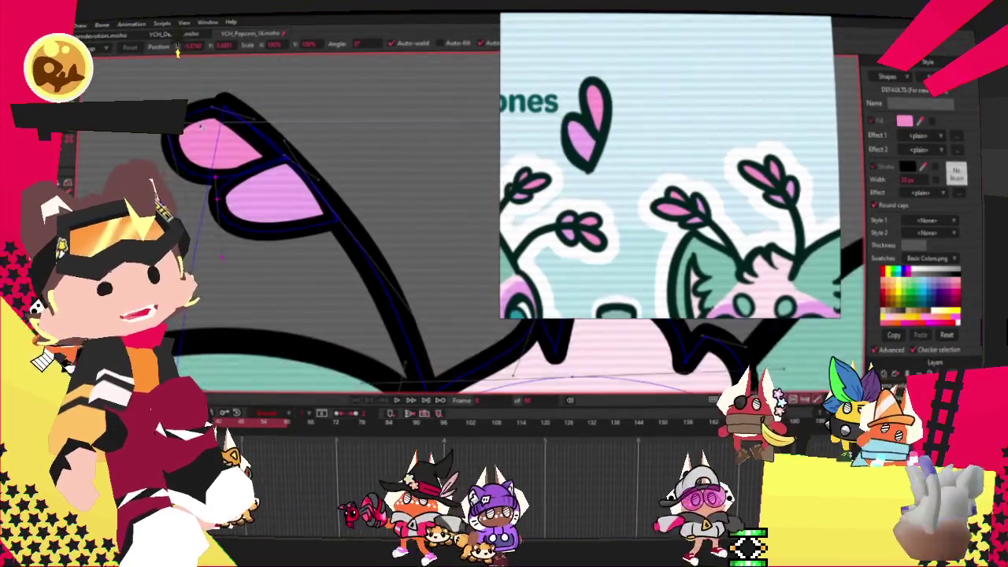
{"action": "scroll", "coordinate": [250, 129], "scroll_direction": "up", "scroll_amount": 1}
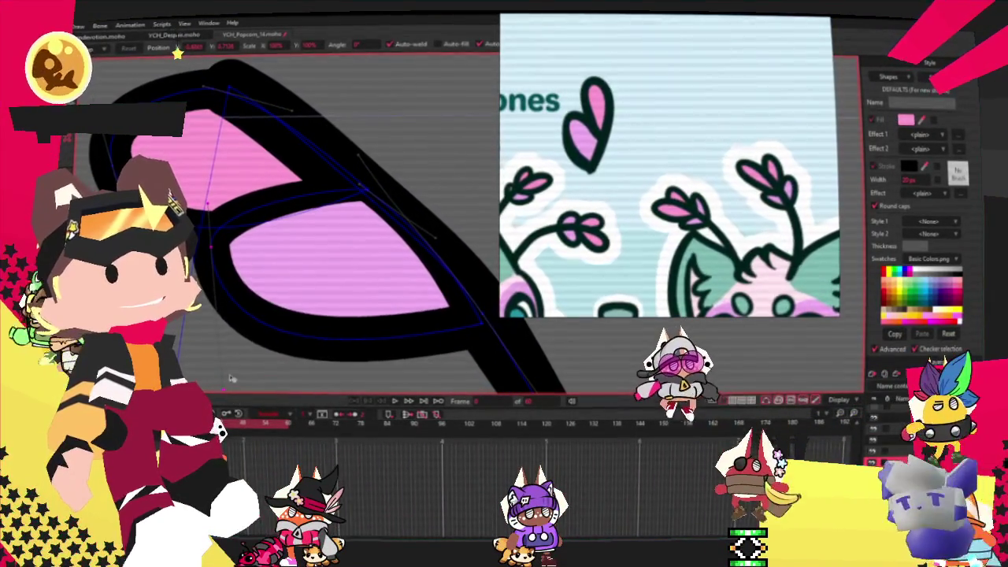
{"action": "scroll", "coordinate": [228, 347], "scroll_direction": "down", "scroll_amount": 2}
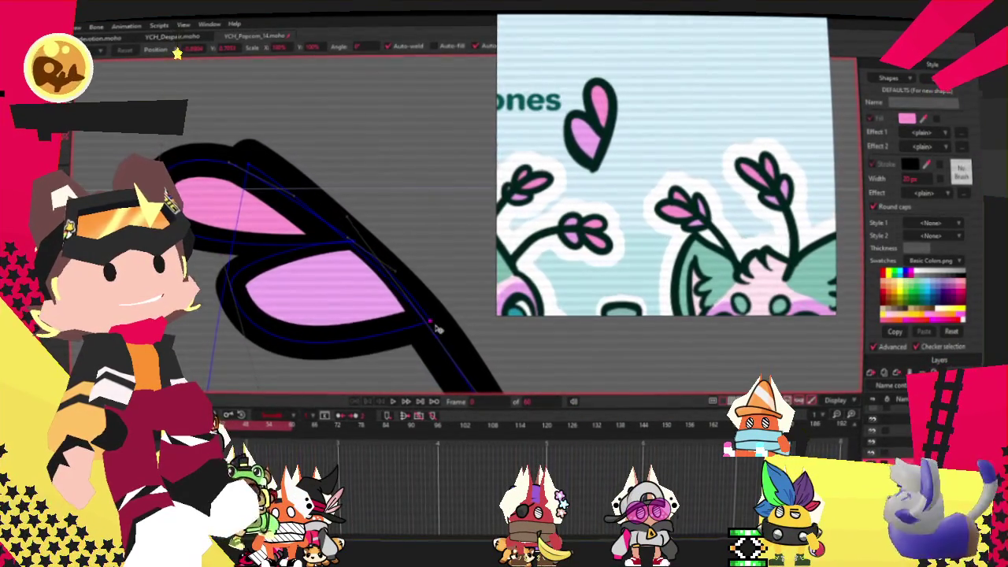
{"action": "scroll", "coordinate": [271, 274], "scroll_direction": "down", "scroll_amount": 1}
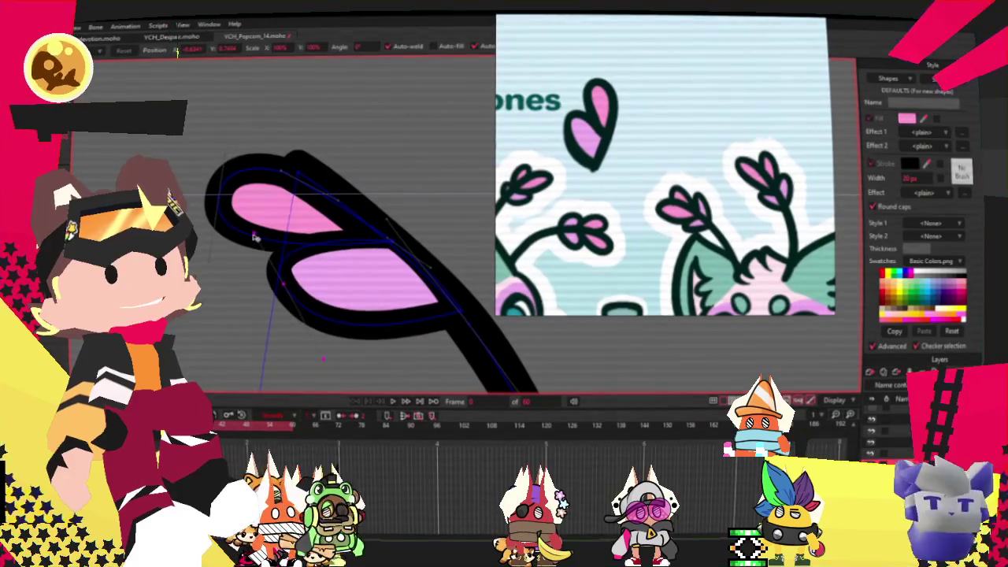
{"action": "scroll", "coordinate": [352, 267], "scroll_direction": "down", "scroll_amount": 1}
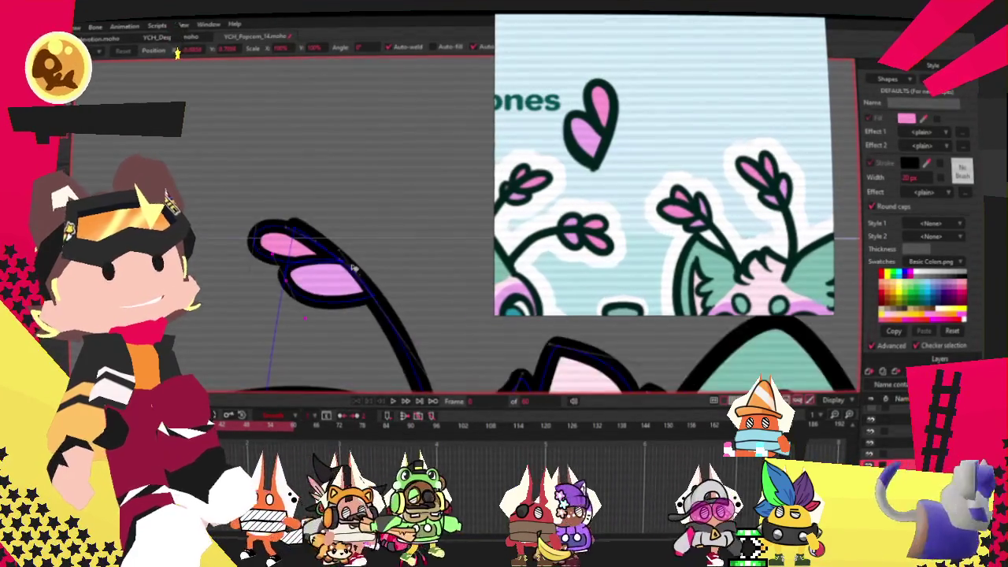
{"action": "scroll", "coordinate": [354, 269], "scroll_direction": "up", "scroll_amount": 1}
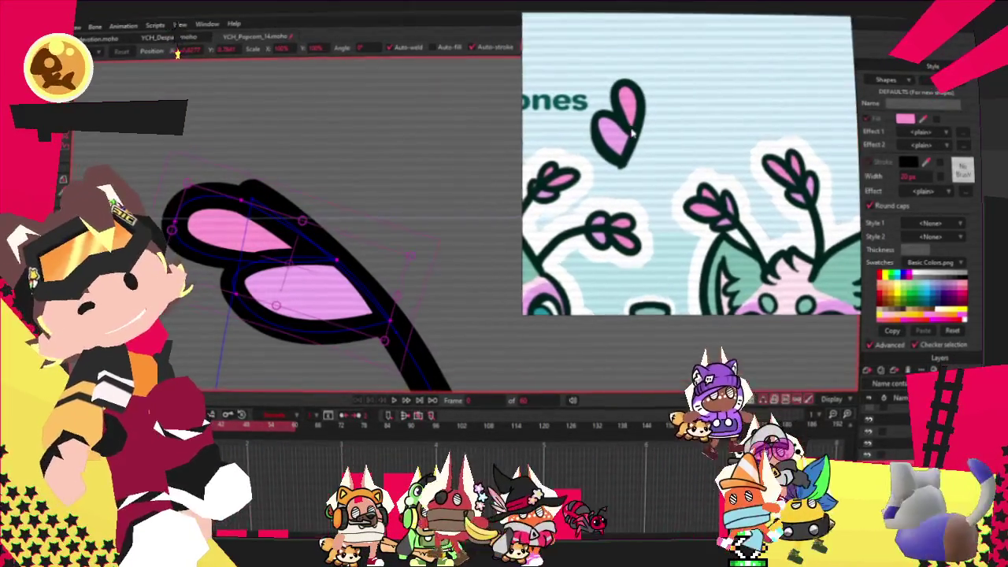
Step: Undo the antenna tip edits back to the three-petal pink flower
{"action": "key", "text": "ctrl+z"}
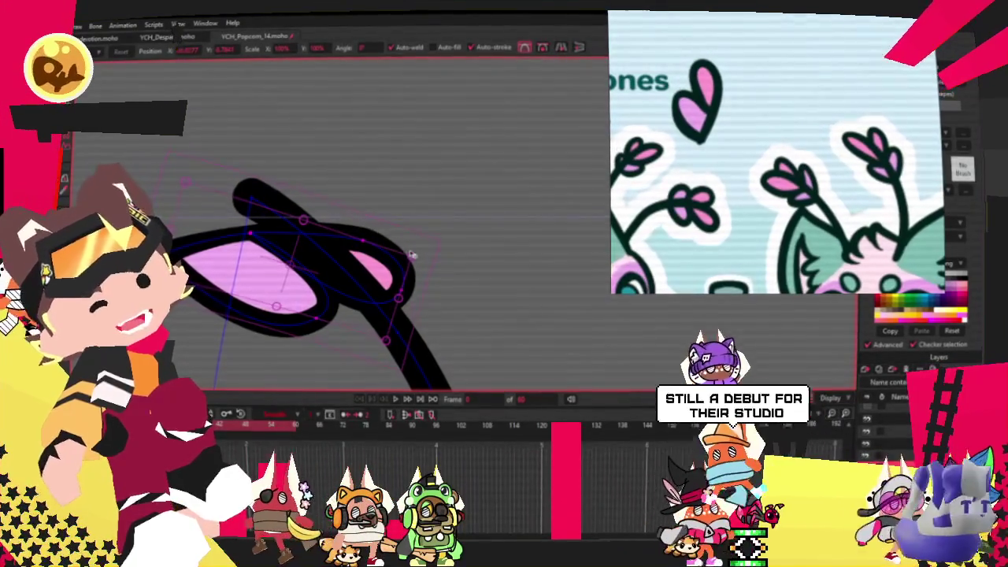
{"action": "key", "text": "ctrl+z"}
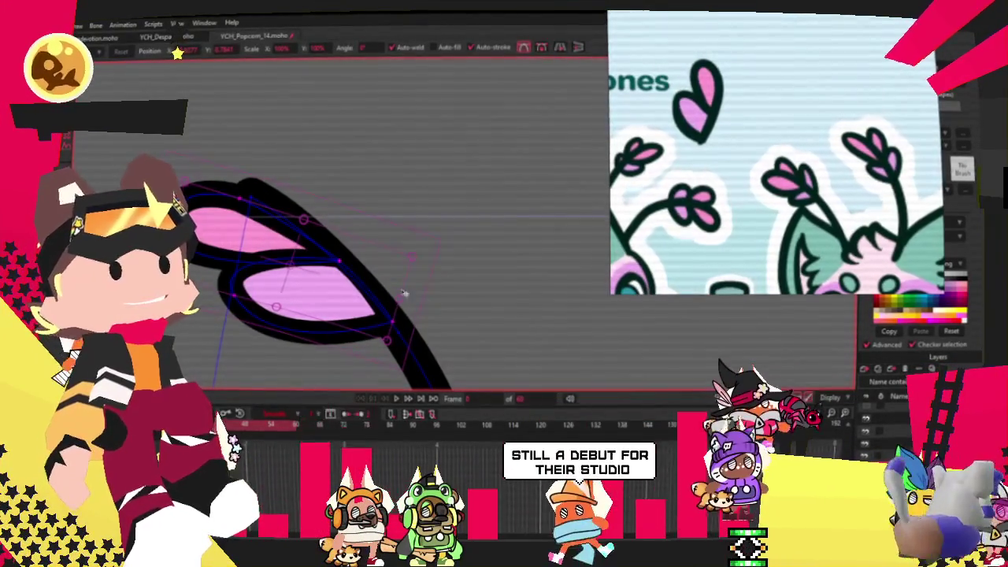
{"action": "key", "text": "ctrl+z"}
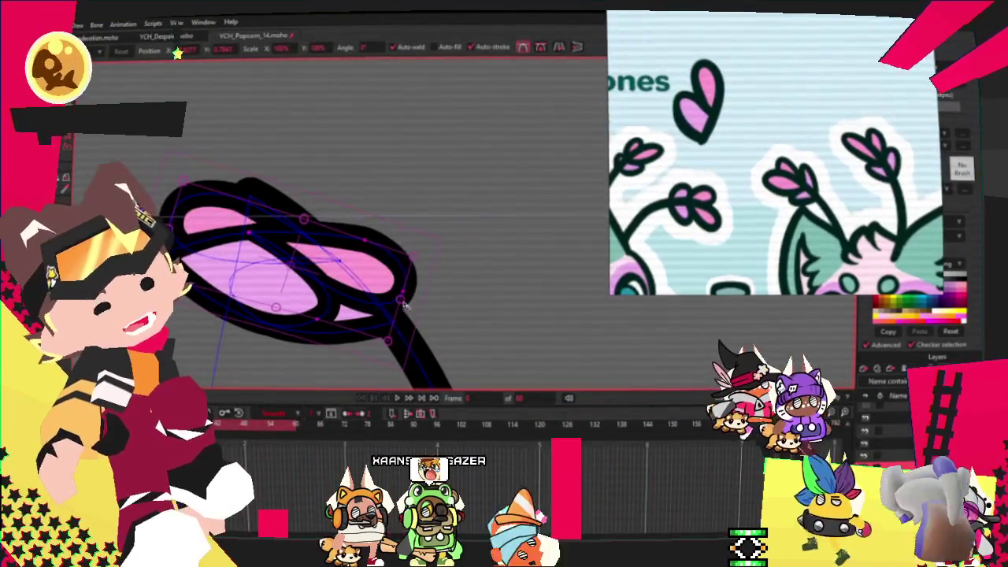
{"action": "key", "text": "ctrl+z"}
{"action": "key", "text": "ctrl+z"}
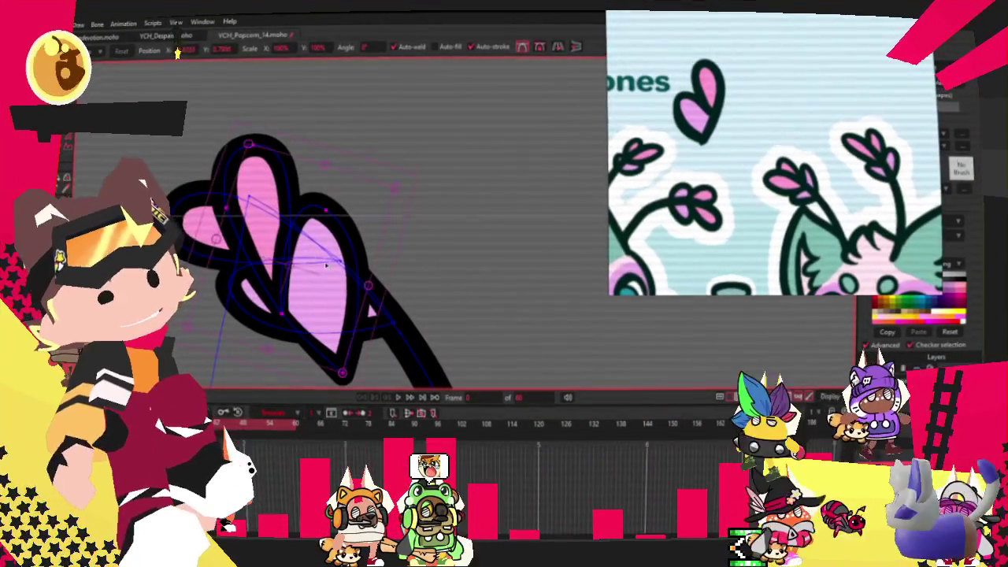
{"action": "key", "text": "ctrl+z"}
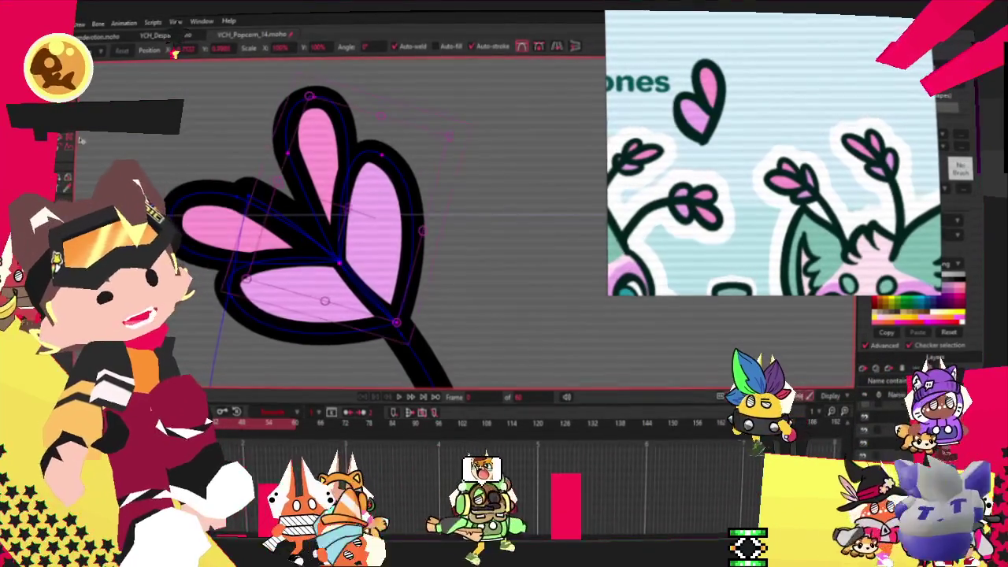
Step: Tilt the flower's top petal slightly left, then select the right petal
{"action": "key", "text": "q"}
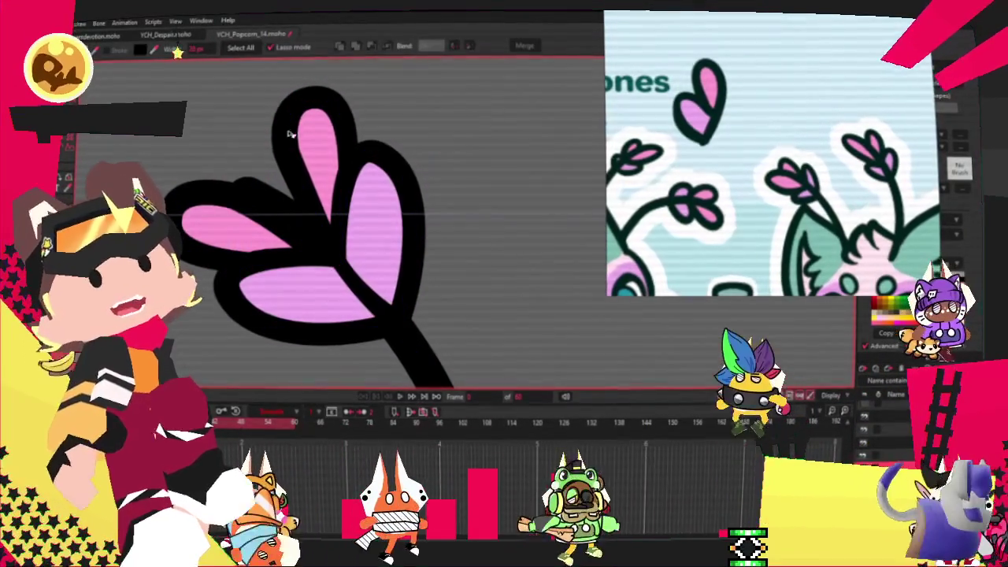
{"action": "left_click", "coordinate": [288, 135]}
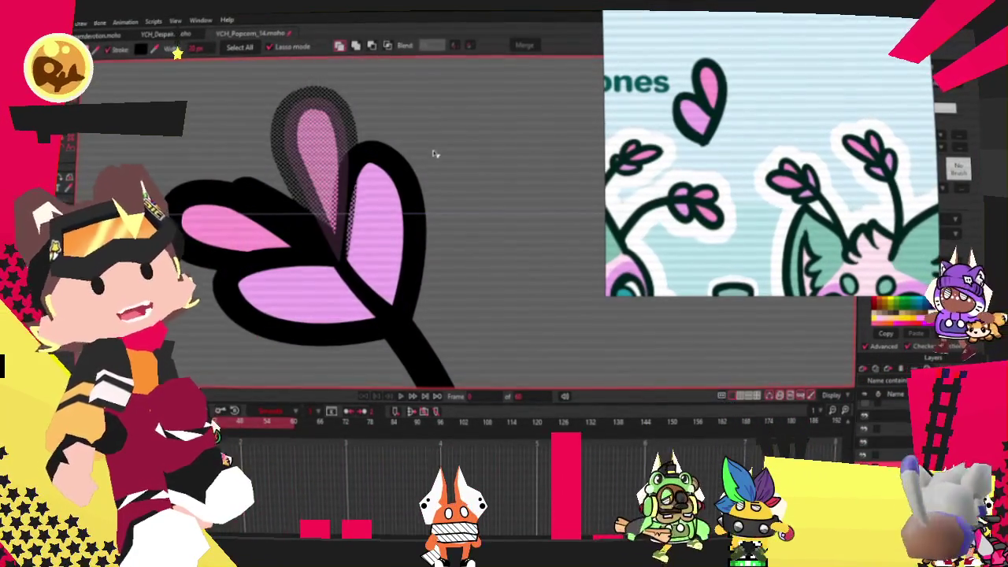
{"action": "left_click", "coordinate": [434, 153]}
{"action": "key", "text": "t"}
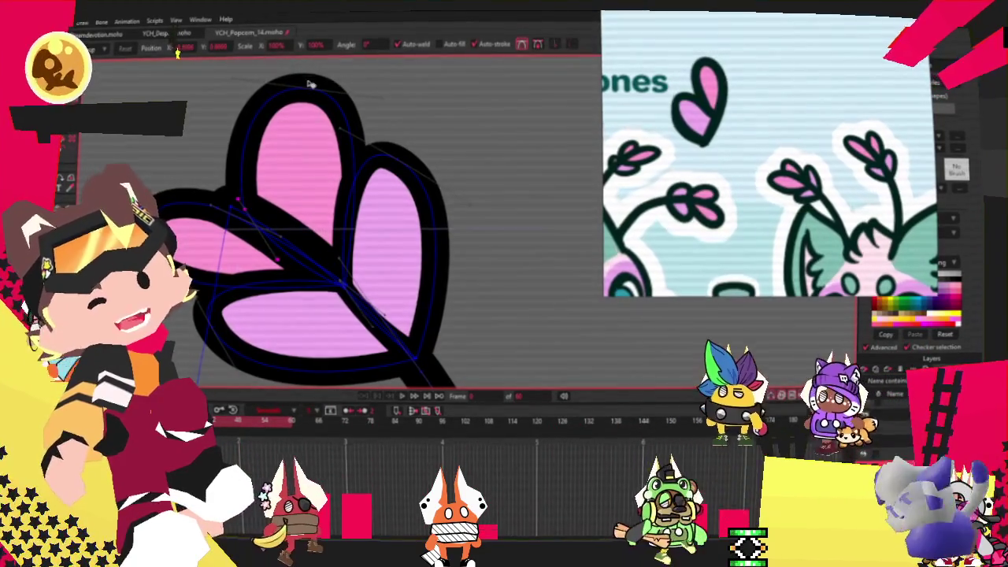
{"action": "left_click_drag", "start_coordinate": [287, 83], "coordinate": [254, 102]}
{"action": "scroll", "coordinate": [254, 109], "scroll_direction": "up", "scroll_amount": 3}
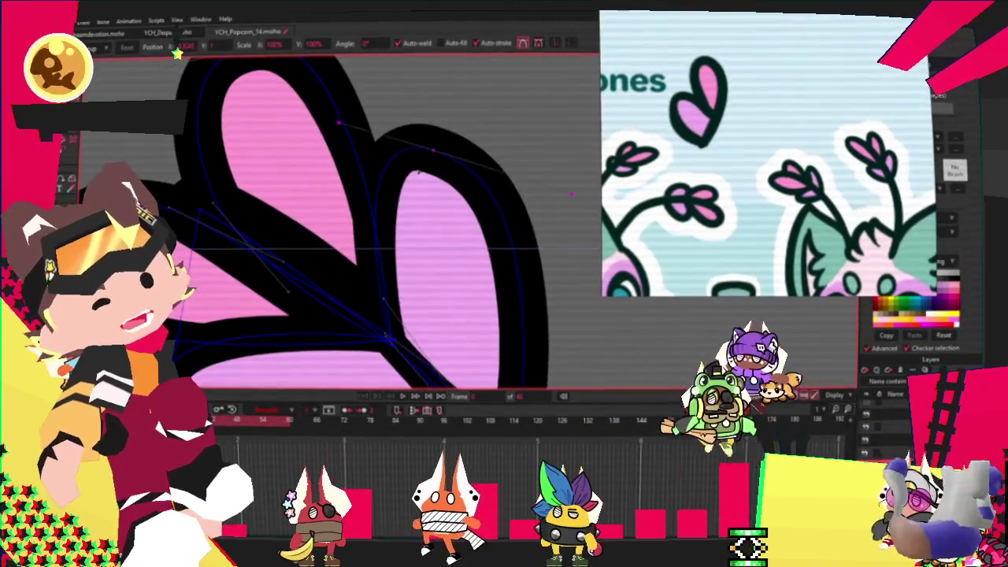
{"action": "scroll", "coordinate": [475, 179], "scroll_direction": "down", "scroll_amount": 3}
{"action": "scroll", "coordinate": [475, 180], "scroll_direction": "up", "scroll_amount": 3}
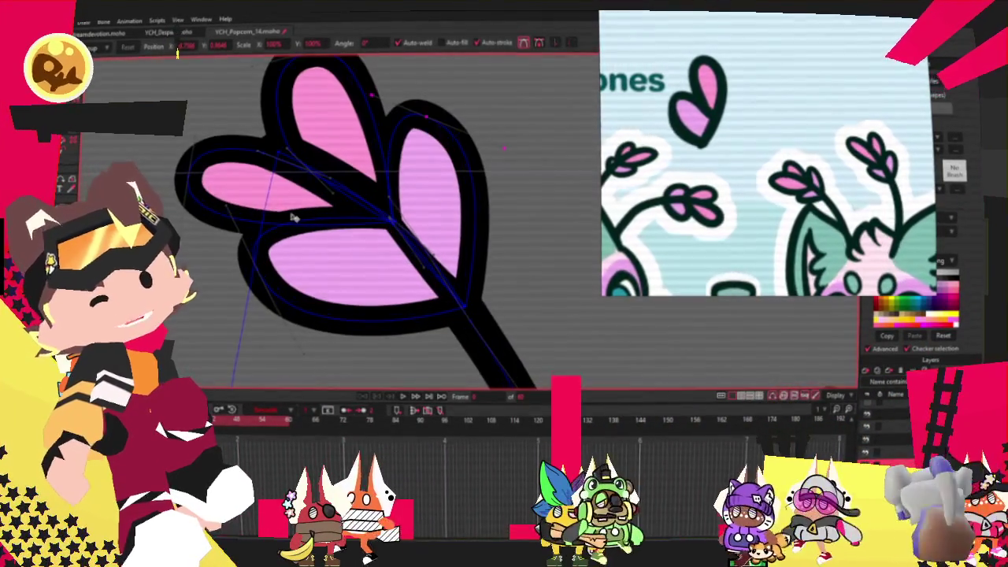
{"action": "key", "text": "q"}
{"action": "left_click", "coordinate": [466, 186]}
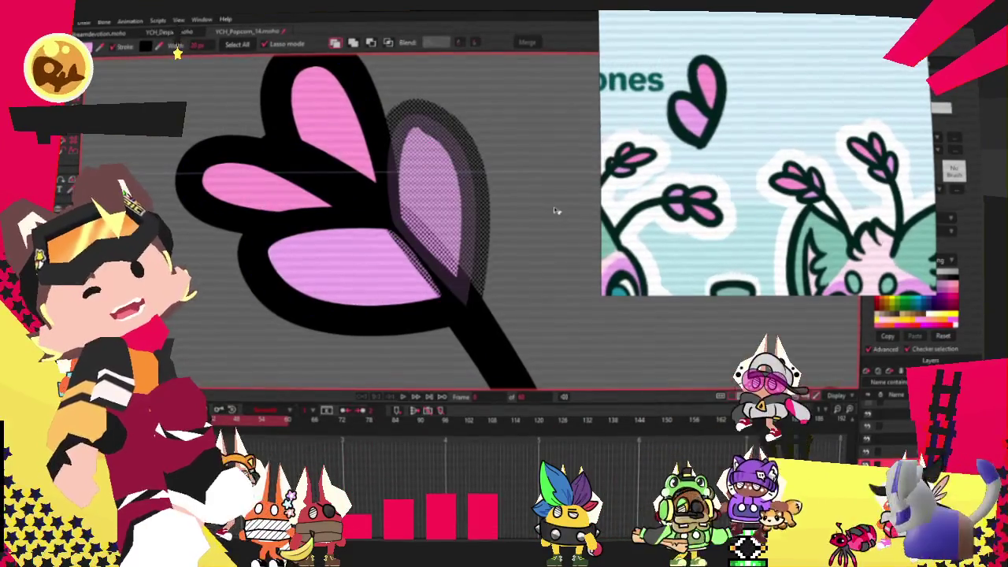
{"action": "scroll", "coordinate": [367, 213], "scroll_direction": "down", "scroll_amount": 5}
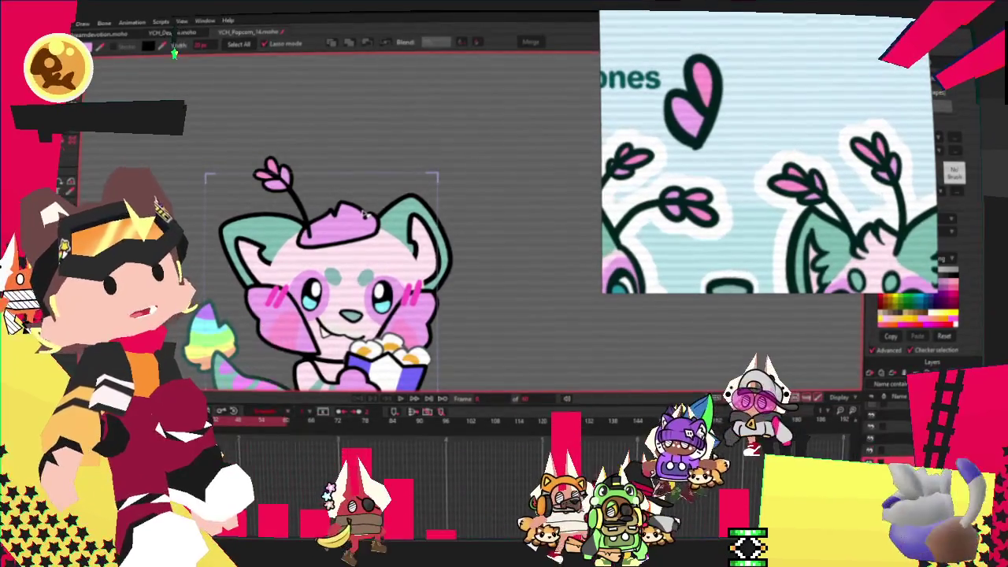
{"action": "key", "text": "ctrl+a"}
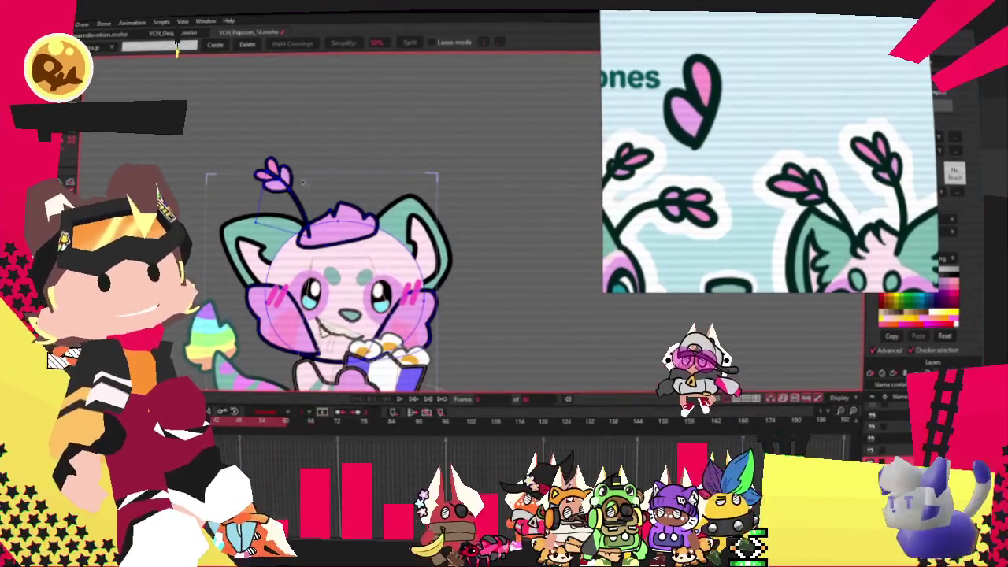
{"action": "scroll", "coordinate": [291, 177], "scroll_direction": "up", "scroll_amount": 2}
{"action": "scroll", "coordinate": [252, 167], "scroll_direction": "up", "scroll_amount": 3}
{"action": "scroll", "coordinate": [205, 156], "scroll_direction": "up", "scroll_amount": 3}
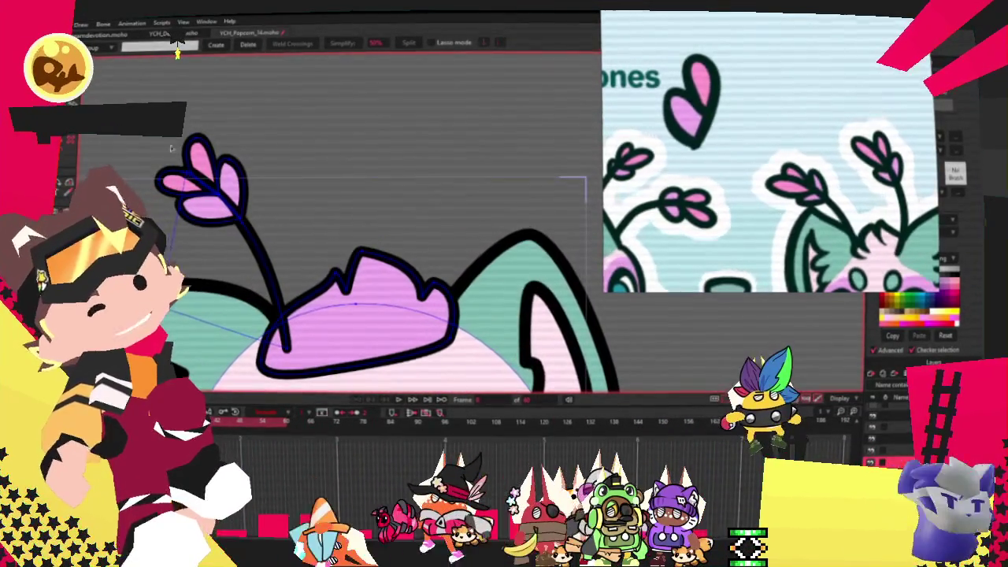
{"action": "scroll", "coordinate": [192, 187], "scroll_direction": "up", "scroll_amount": 1}
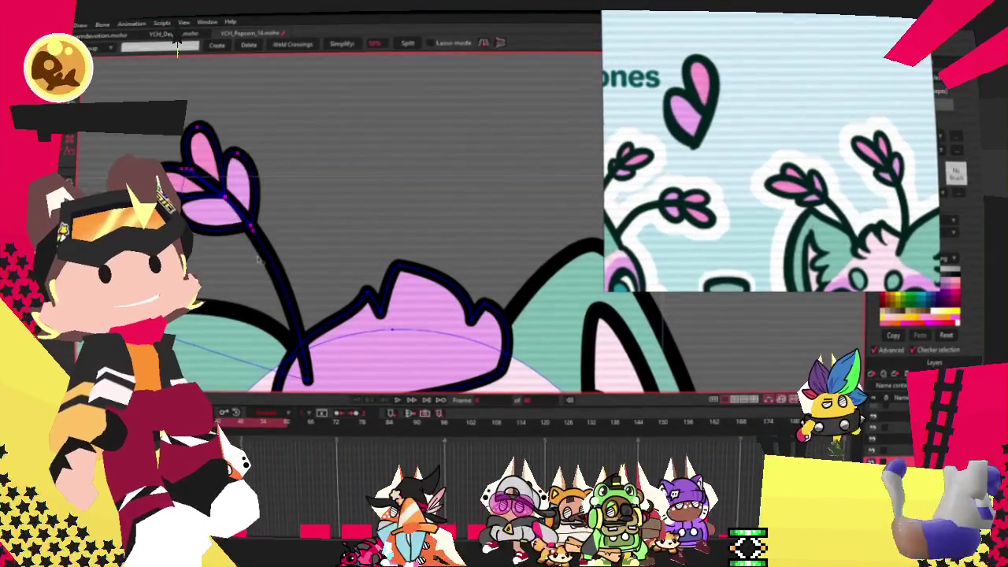
{"action": "scroll", "coordinate": [270, 262], "scroll_direction": "down", "scroll_amount": 2}
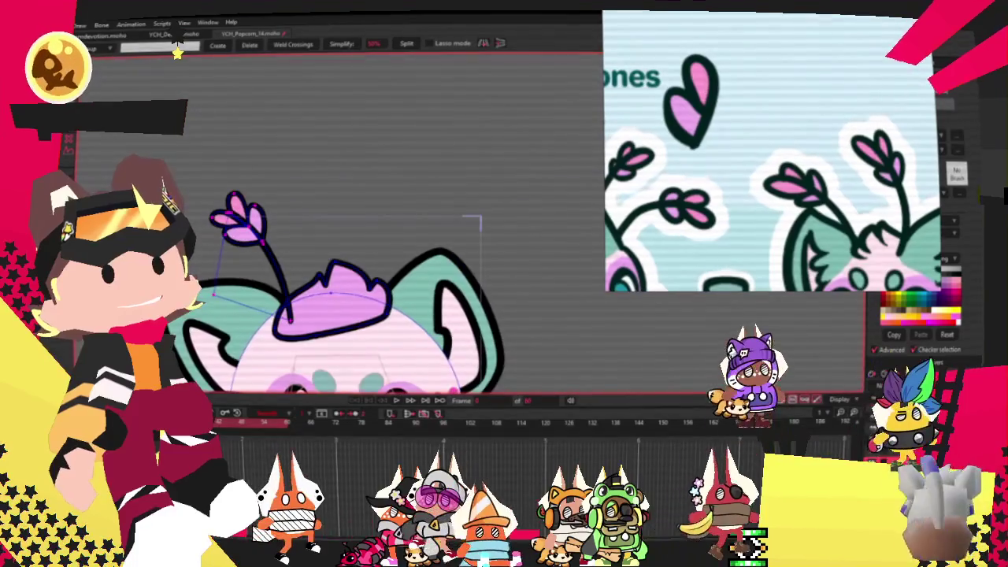
{"action": "scroll", "coordinate": [291, 218], "scroll_direction": "down", "scroll_amount": 2}
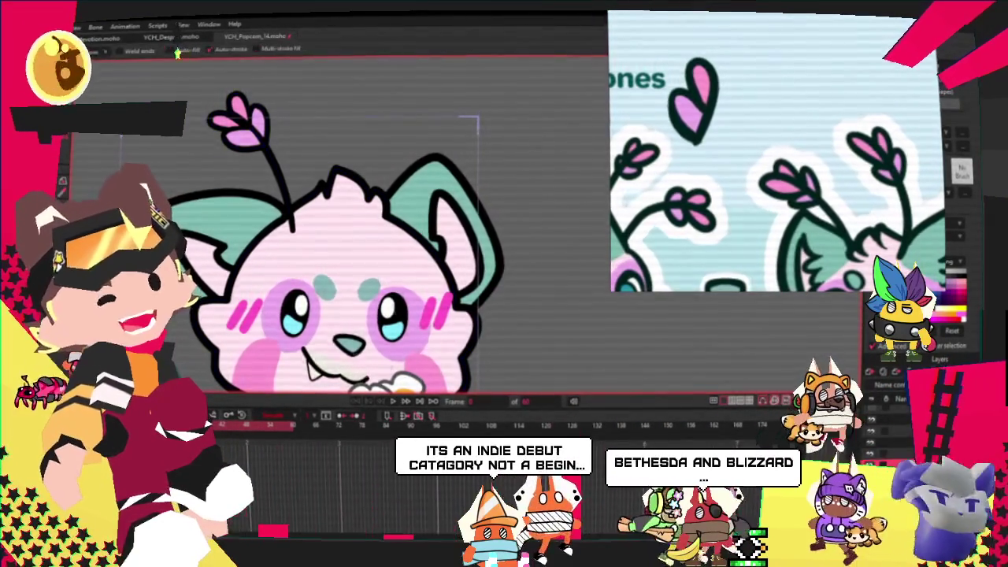
Step: Reposition and slightly rotate the flower antenna on the cat's head
{"action": "key", "text": "g"}
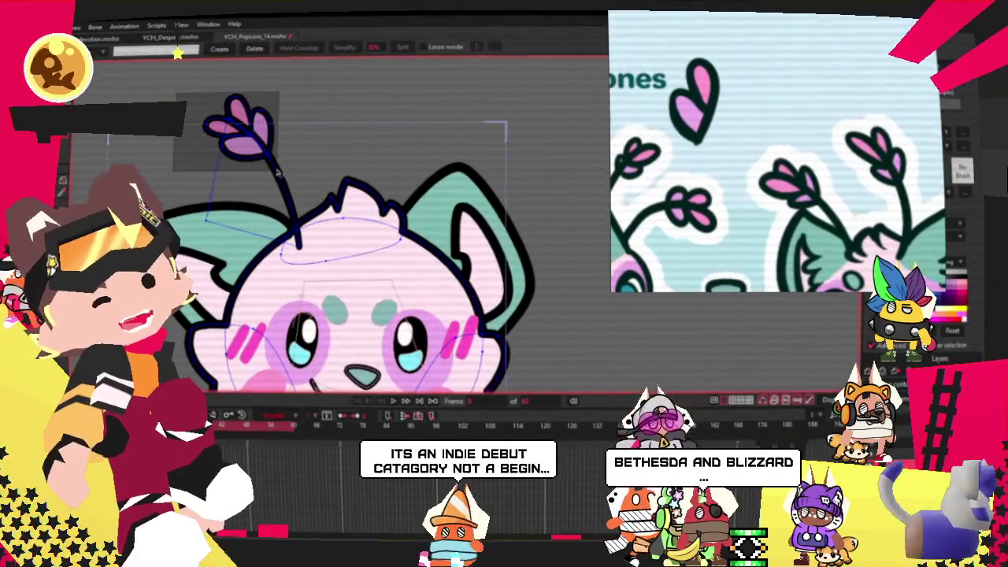
{"action": "key", "text": "t"}
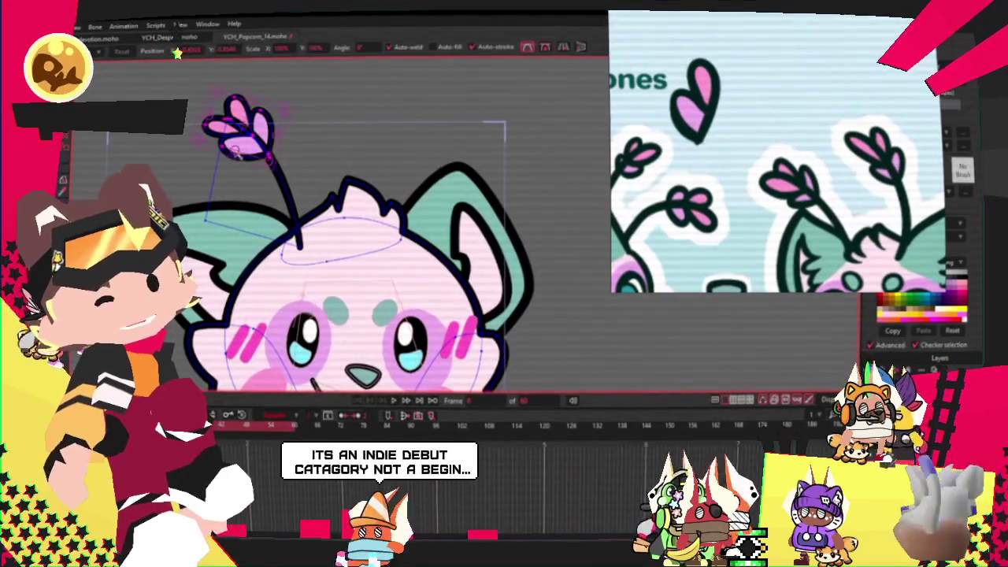
{"action": "scroll", "coordinate": [191, 135], "scroll_direction": "up", "scroll_amount": 2}
{"action": "scroll", "coordinate": [191, 135], "scroll_direction": "up", "scroll_amount": 2}
{"action": "left_click_drag", "start_coordinate": [191, 136], "coordinate": [147, 149]}
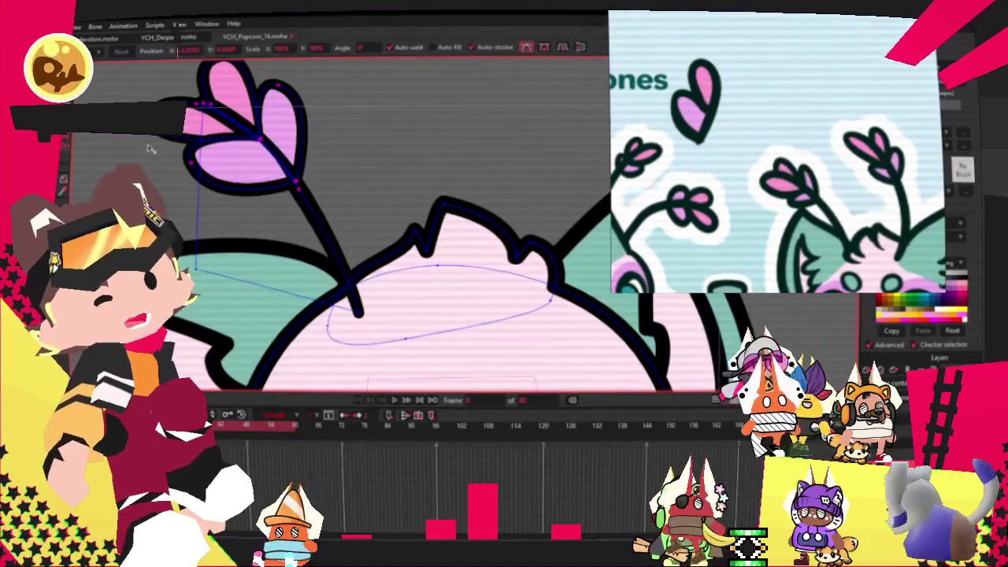
{"action": "left_click_drag", "start_coordinate": [263, 181], "coordinate": [239, 163]}
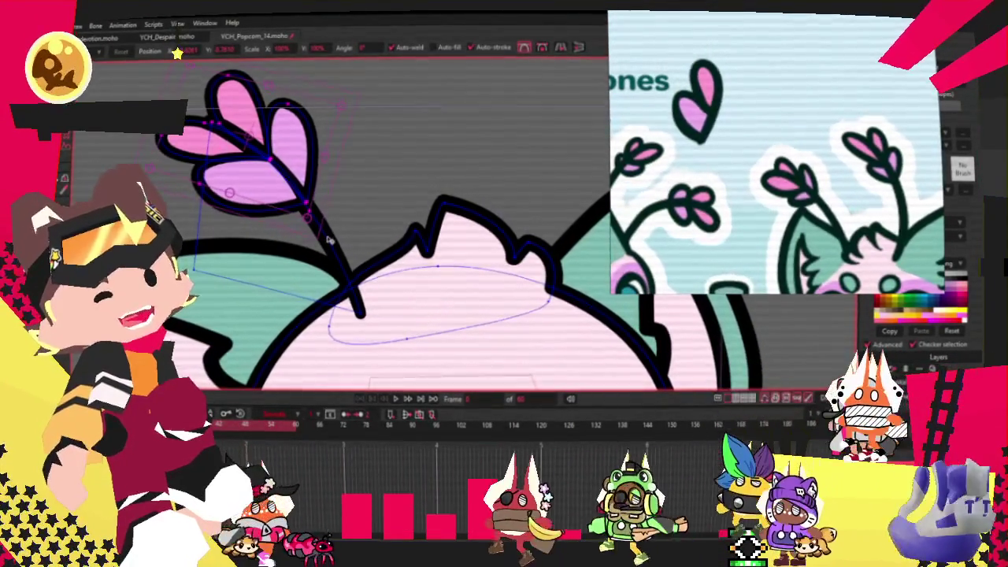
{"action": "mouse_move", "coordinate": [239, 163]}
{"action": "left_mouse_down"}
{"action": "mouse_move", "coordinate": [354, 235]}
{"action": "mouse_move", "coordinate": [329, 240]}
{"action": "left_mouse_up"}
{"action": "scroll", "coordinate": [398, 250], "scroll_direction": "down", "scroll_amount": 2}
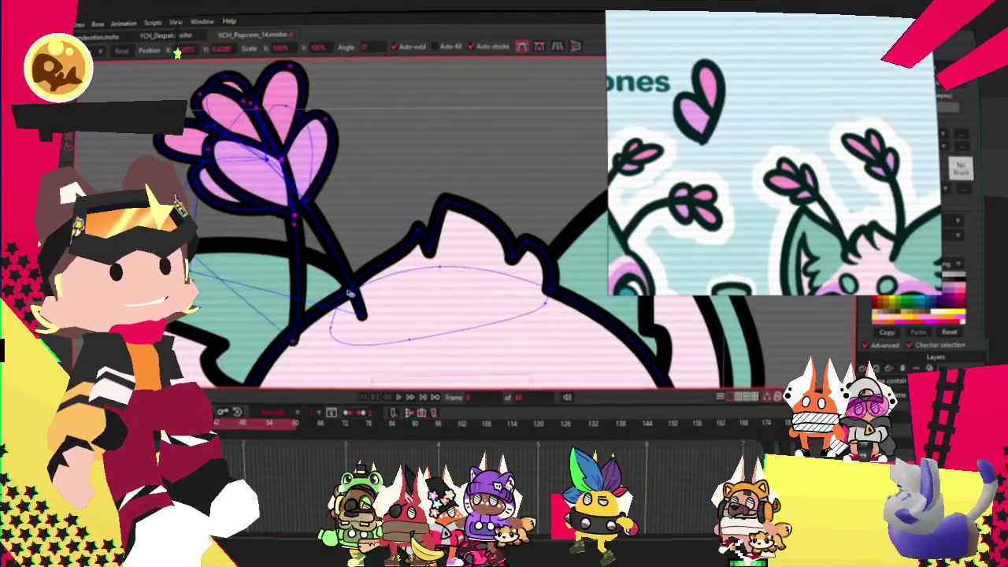
Step: Paste a copy of the flower and tilt it upright to the right of the first
{"action": "key", "text": "ctrl+v"}
{"action": "scroll", "coordinate": [566, 253], "scroll_direction": "down", "scroll_amount": 2}
{"action": "scroll", "coordinate": [567, 253], "scroll_direction": "up", "scroll_amount": 2}
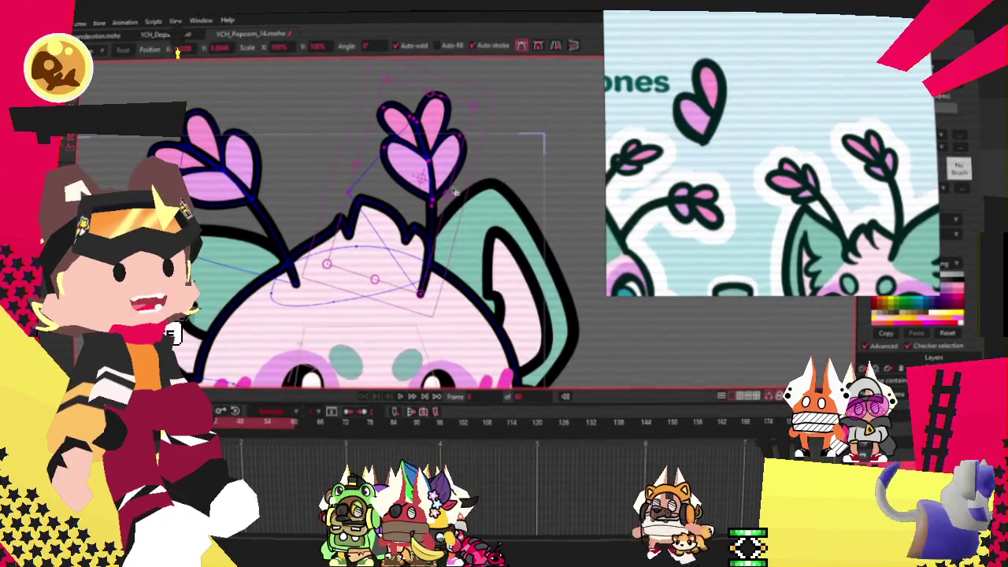
{"action": "scroll", "coordinate": [436, 187], "scroll_direction": "up", "scroll_amount": 2}
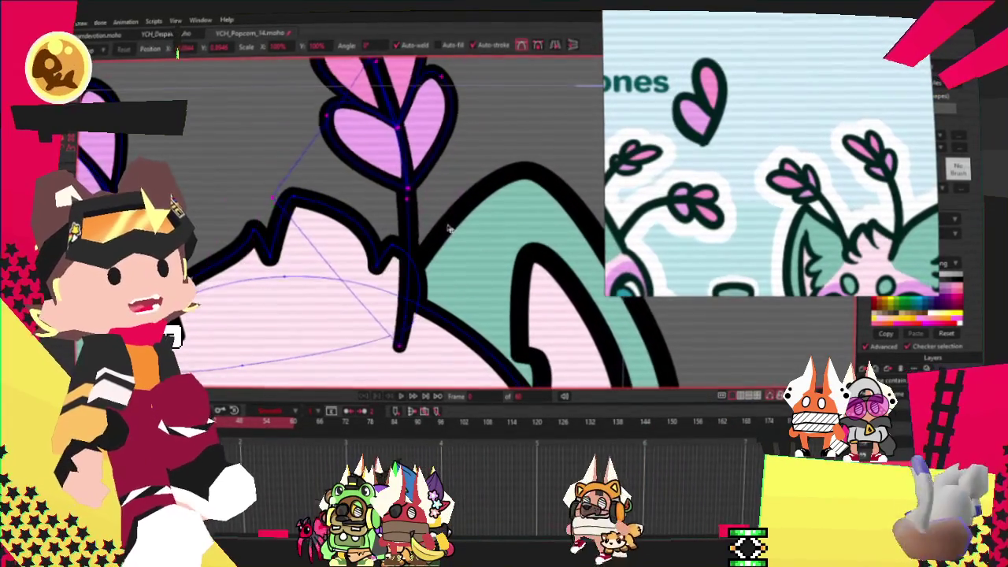
{"action": "left_click_drag", "start_coordinate": [447, 276], "coordinate": [413, 291]}
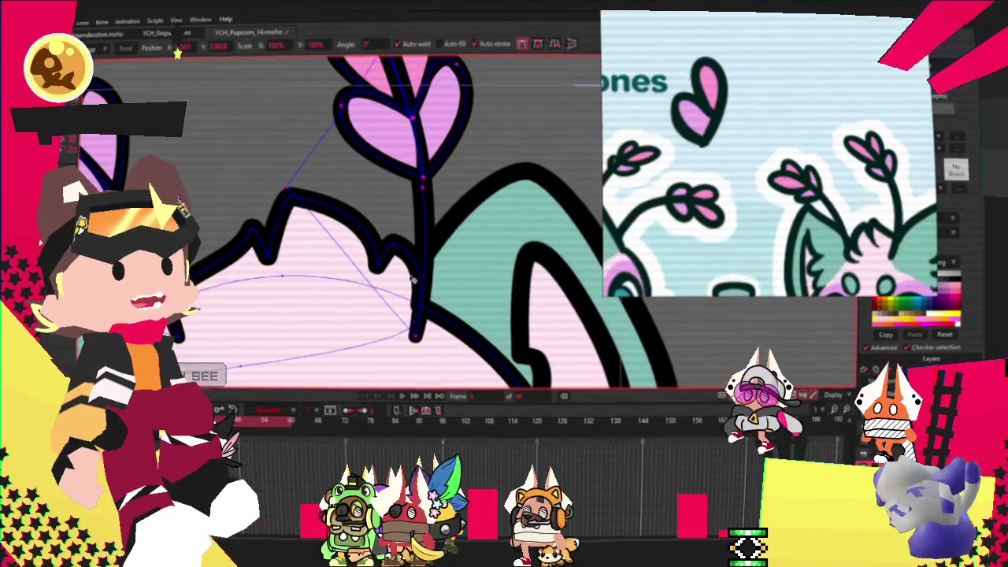
{"action": "scroll", "coordinate": [392, 260], "scroll_direction": "down", "scroll_amount": 2}
{"action": "scroll", "coordinate": [391, 170], "scroll_direction": "down", "scroll_amount": 3}
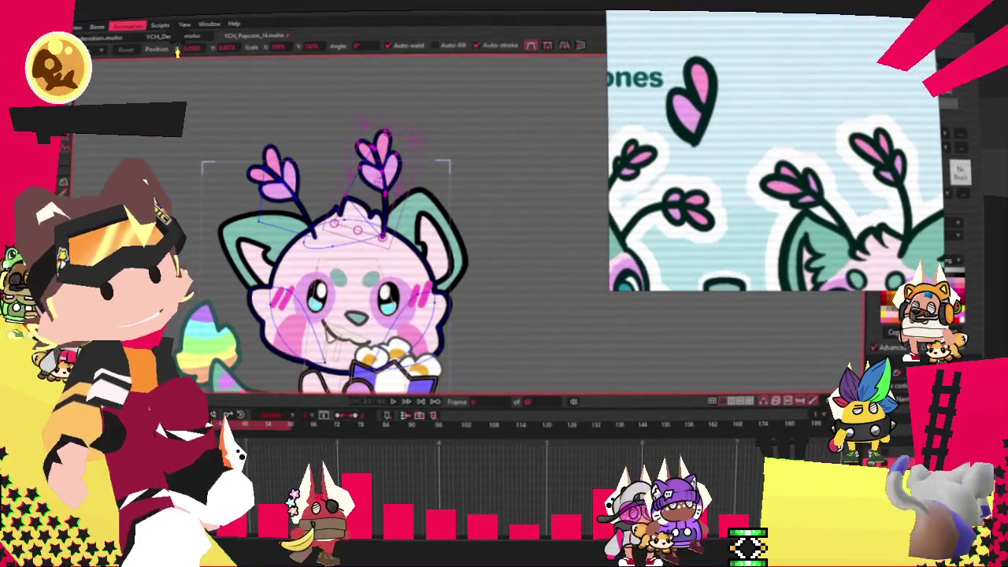
Step: Play the animation to preview the cat opening its mouth over the popcorn bucket
{"action": "left_click", "coordinate": [392, 401]}
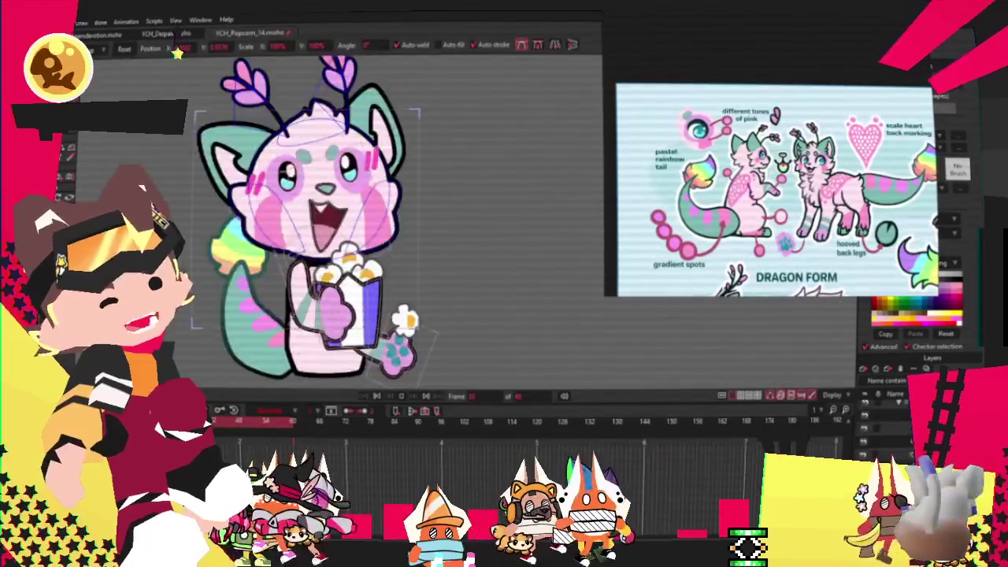
{"action": "key", "text": "z"}
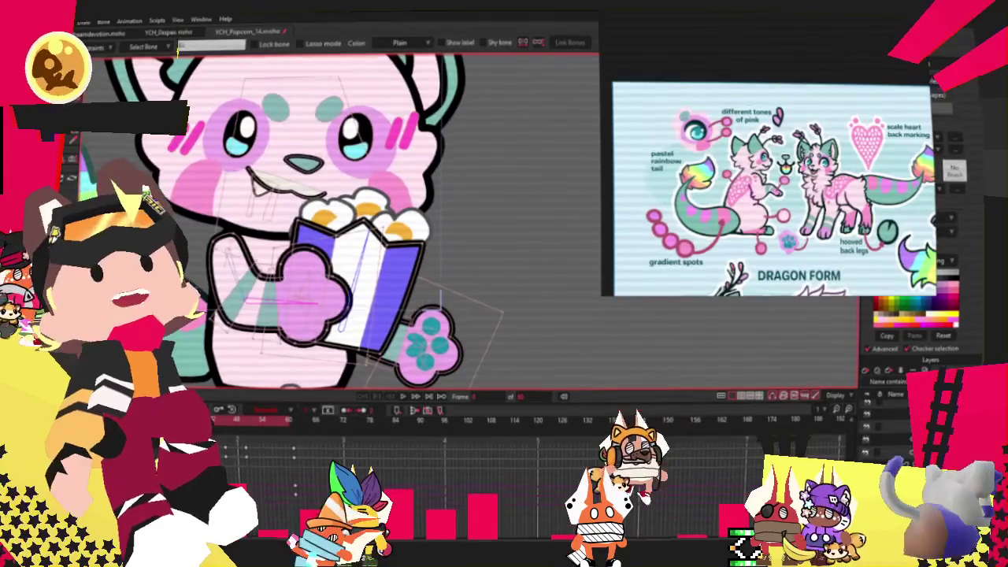
Step: Test-rotate the arm bone with Transform Bone, then undo the rotation
{"action": "key", "text": "t"}
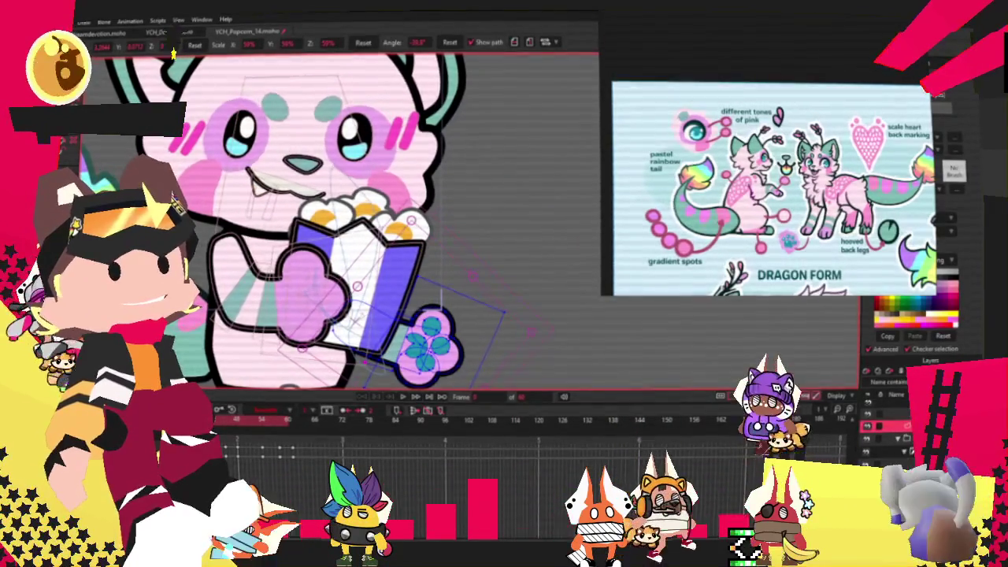
{"action": "left_click_drag", "start_coordinate": [531, 332], "coordinate": [550, 295]}
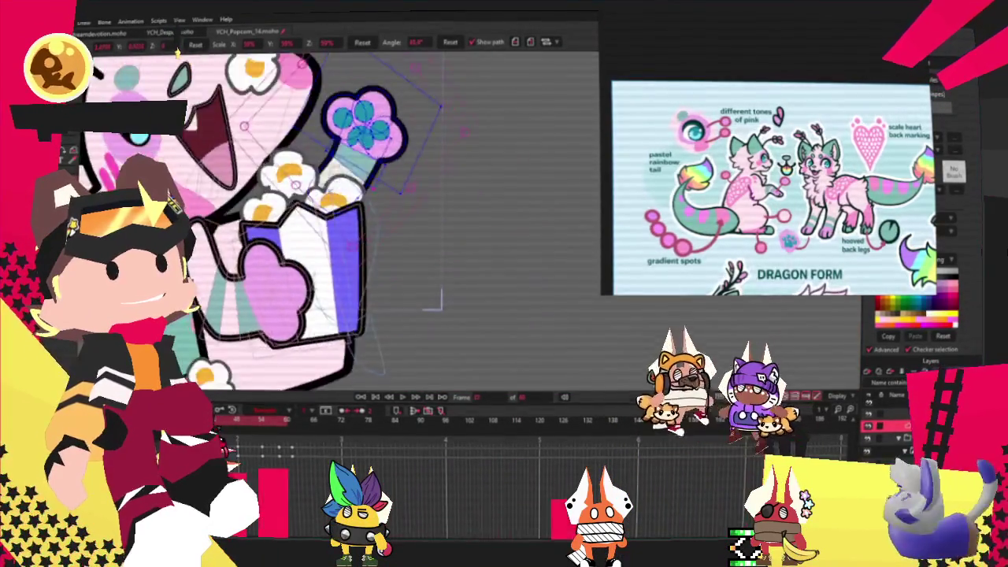
{"action": "key", "text": "ctrl+z"}
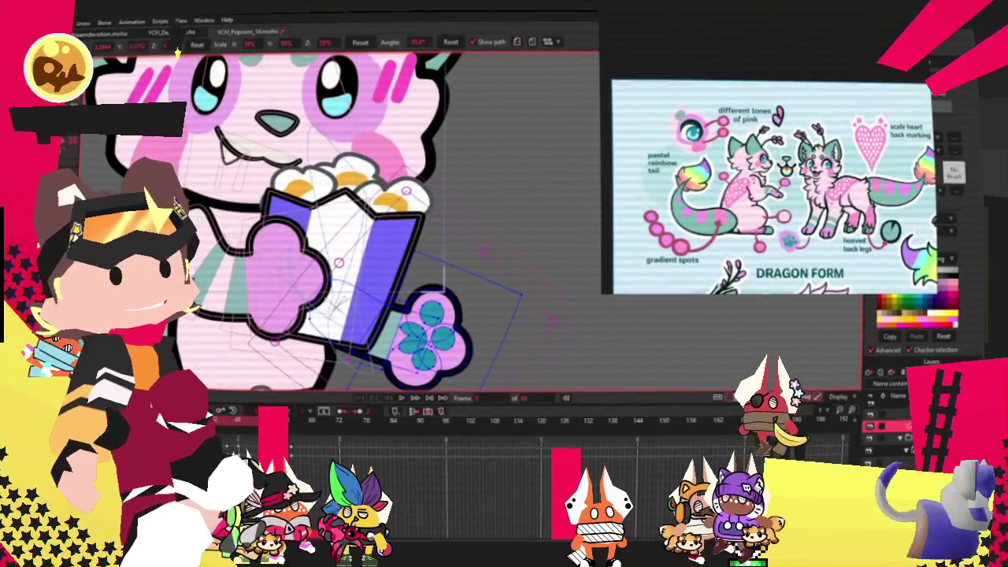
Step: Nudge the popcorn bucket's purple stripe points up and to the left
{"action": "scroll", "coordinate": [347, 263], "scroll_direction": "up", "scroll_amount": 3}
{"action": "scroll", "coordinate": [378, 158], "scroll_direction": "up", "scroll_amount": 1}
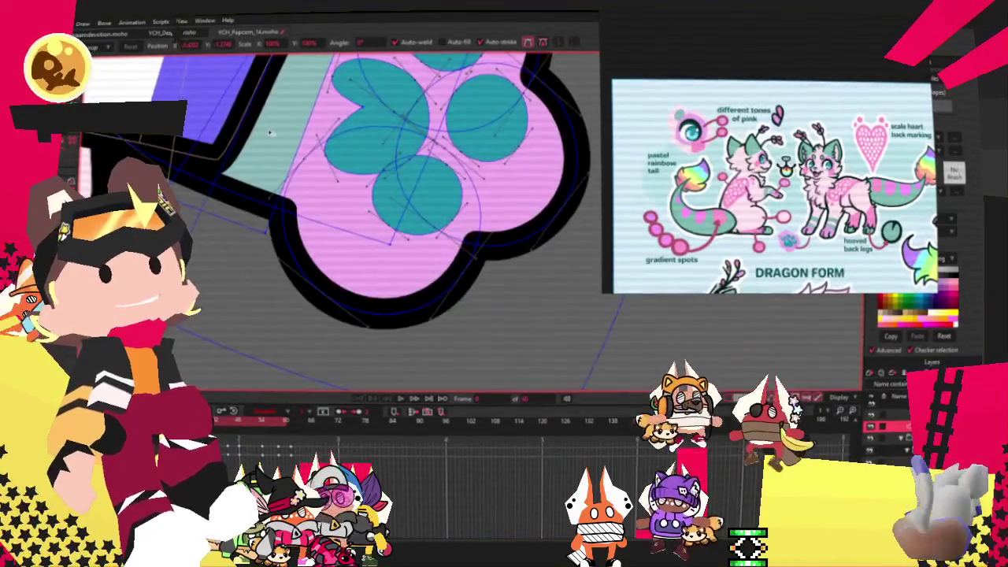
{"action": "scroll", "coordinate": [394, 197], "scroll_direction": "down", "scroll_amount": 4}
{"action": "scroll", "coordinate": [442, 215], "scroll_direction": "up", "scroll_amount": 2}
{"action": "scroll", "coordinate": [443, 215], "scroll_direction": "up", "scroll_amount": 1}
{"action": "scroll", "coordinate": [508, 286], "scroll_direction": "up", "scroll_amount": 2}
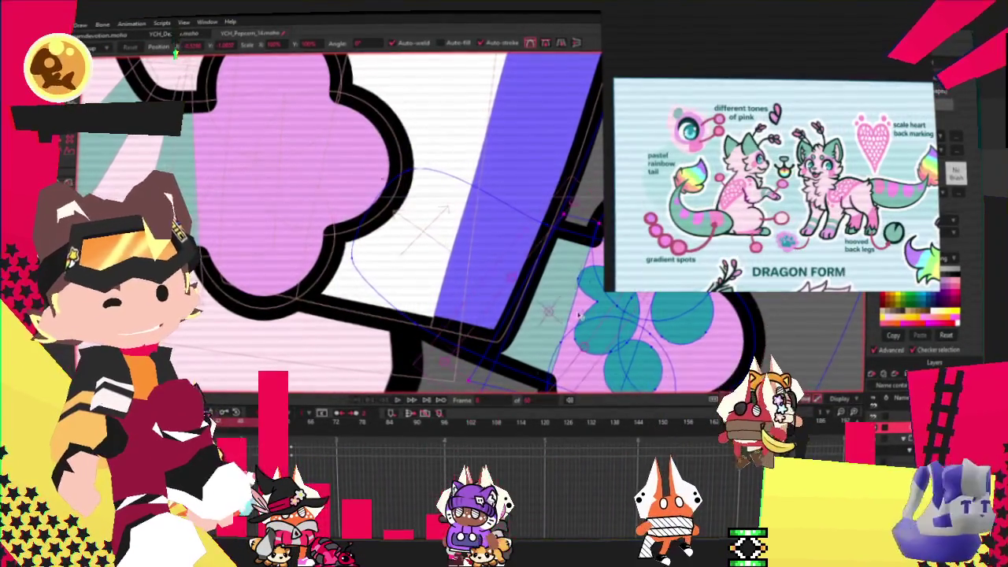
{"action": "left_click_drag", "start_coordinate": [528, 291], "coordinate": [433, 260]}
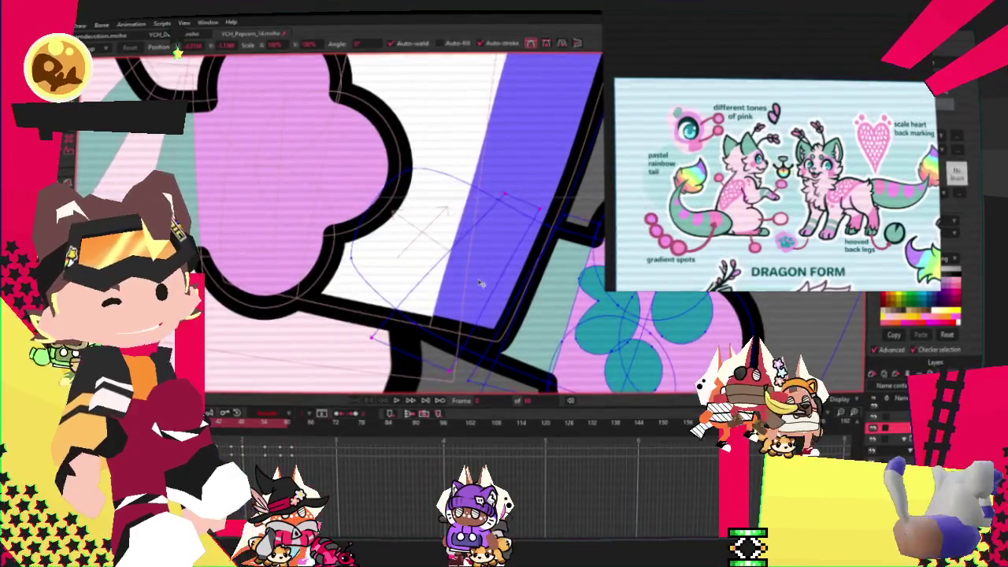
{"action": "scroll", "coordinate": [432, 259], "scroll_direction": "down", "scroll_amount": 5}
{"action": "scroll", "coordinate": [437, 264], "scroll_direction": "down", "scroll_amount": 3}
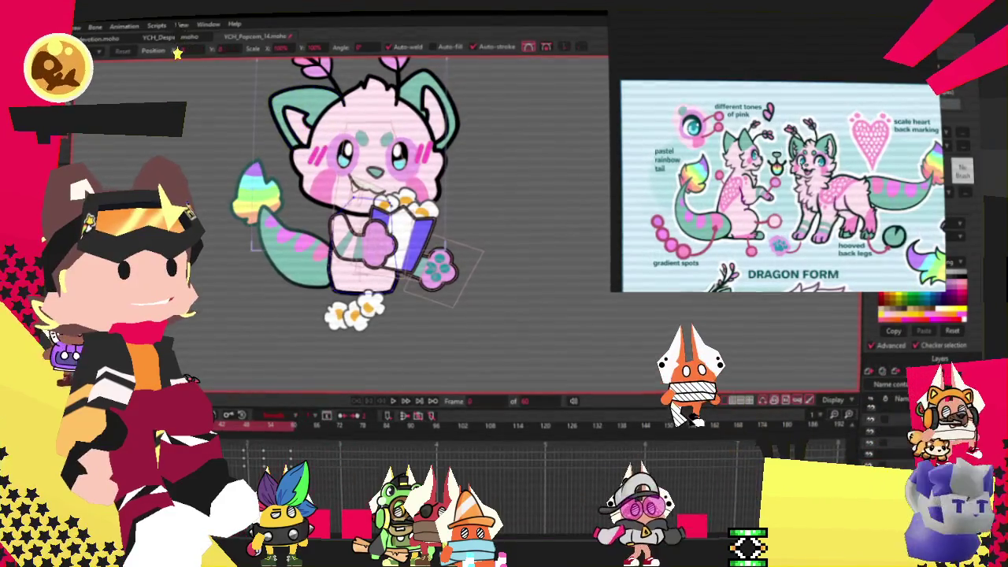
Step: Draw a rectangle behind the popcorn bucket and squeeze it into a thin band
{"action": "scroll", "coordinate": [277, 124], "scroll_direction": "up", "scroll_amount": 3}
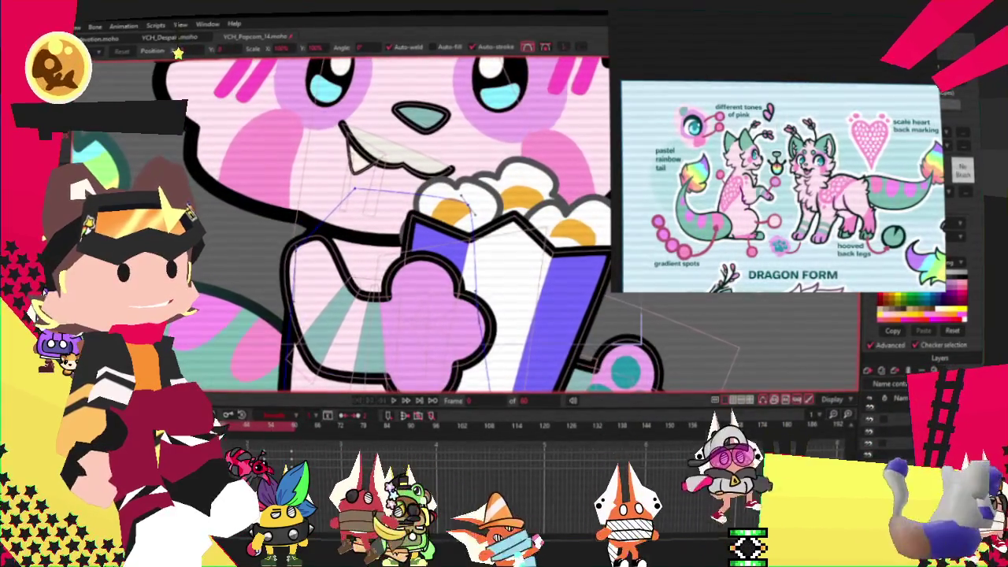
{"action": "key", "text": "a"}
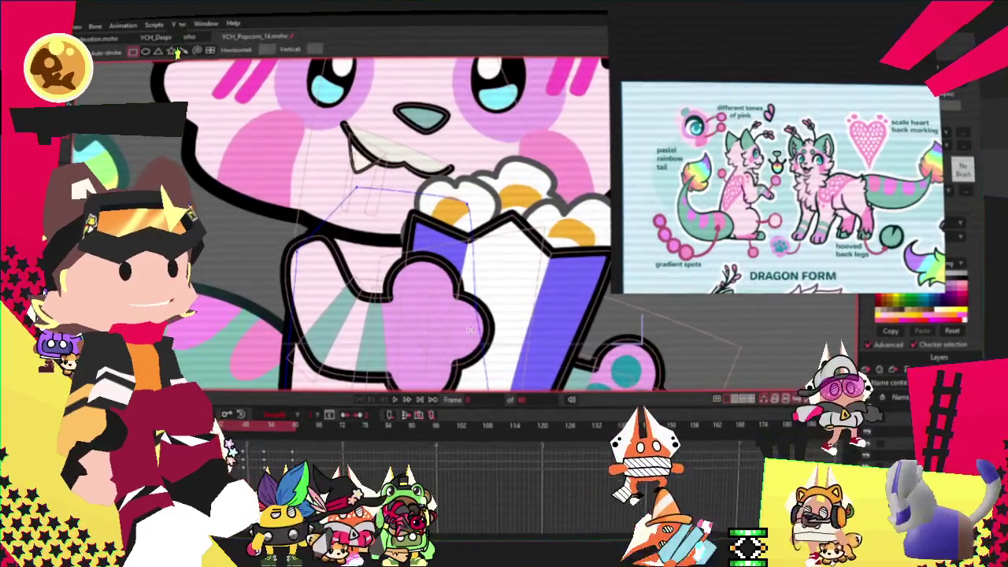
{"action": "key", "text": "r"}
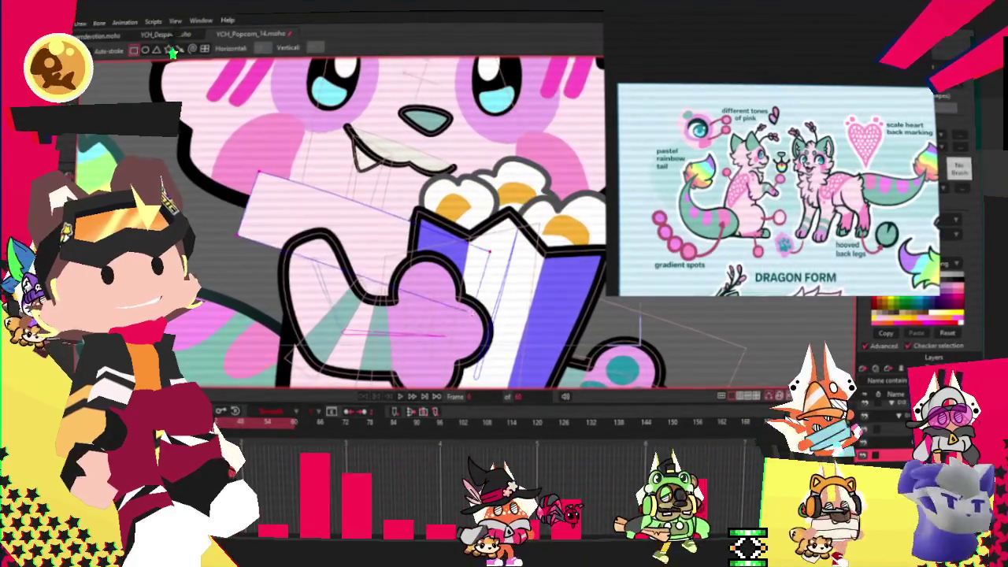
{"action": "key", "text": "g"}
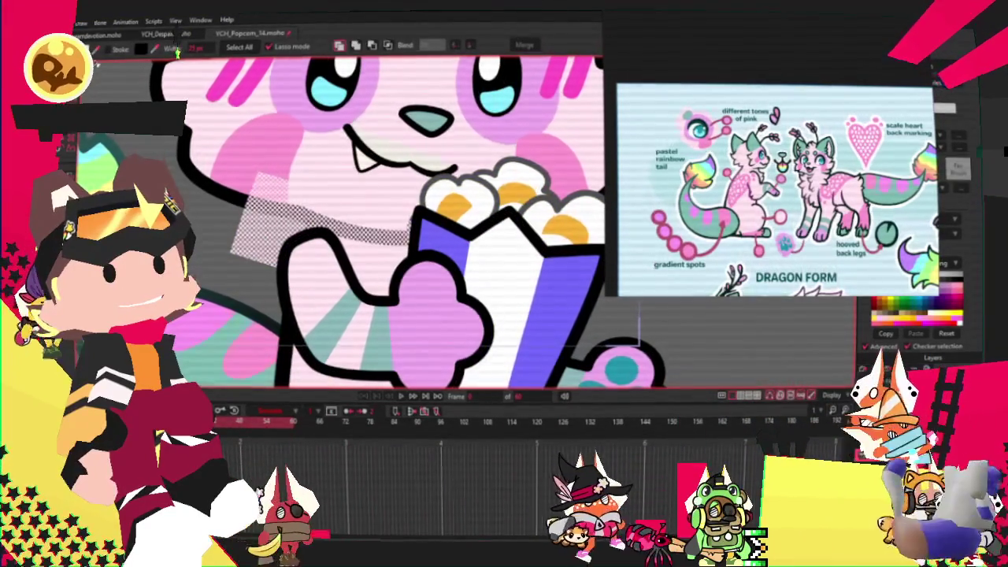
{"action": "key", "text": "t"}
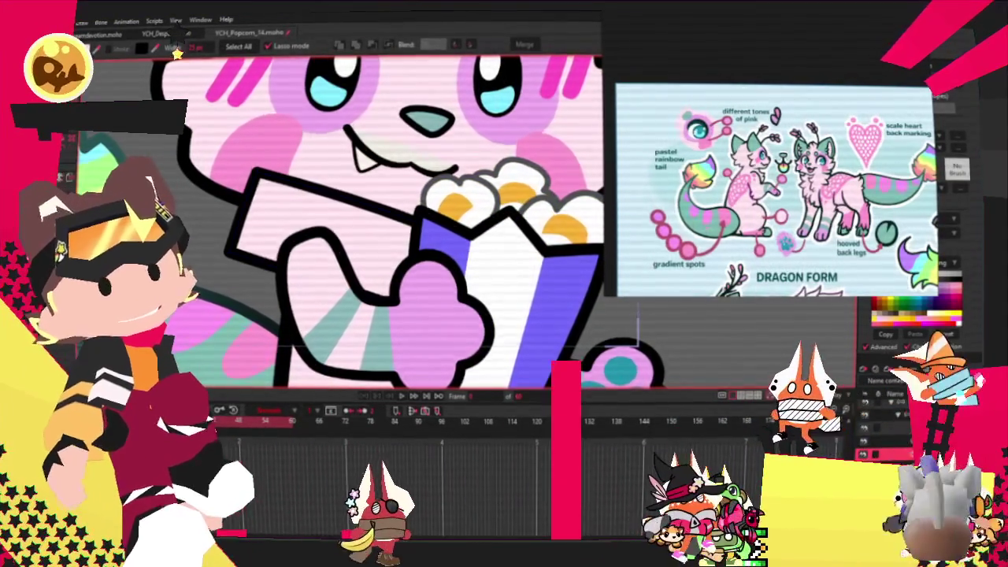
{"action": "scroll", "coordinate": [315, 221], "scroll_direction": "up", "scroll_amount": 3}
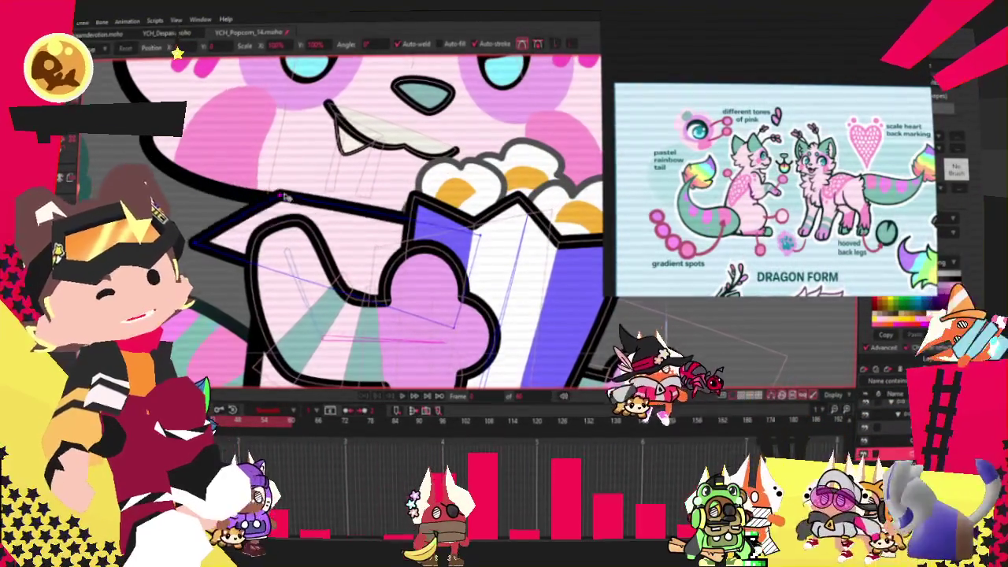
{"action": "left_click_drag", "start_coordinate": [203, 229], "coordinate": [255, 246]}
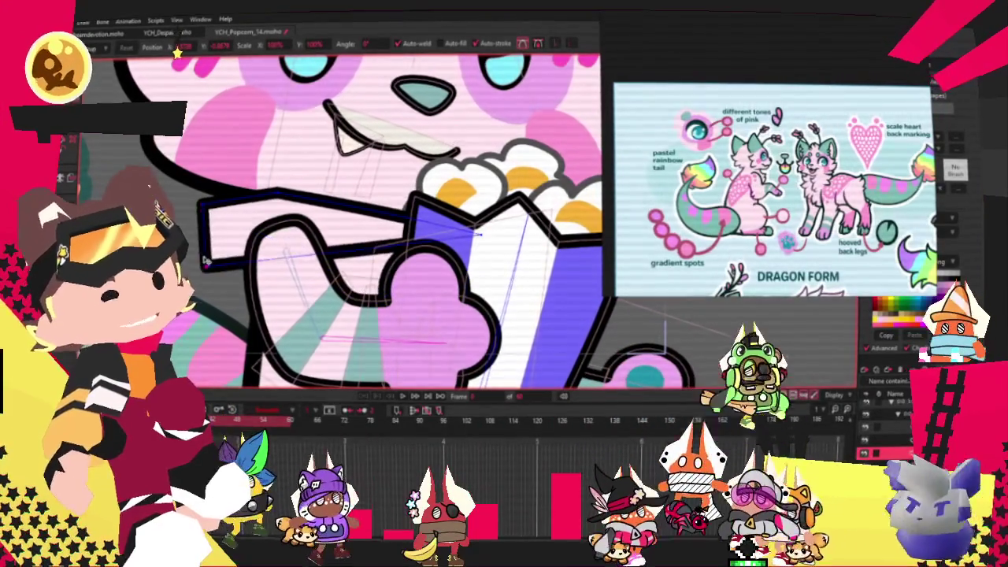
Step: Add zigzag points to the band's left end and adjust their curvature
{"action": "key", "text": "a"}
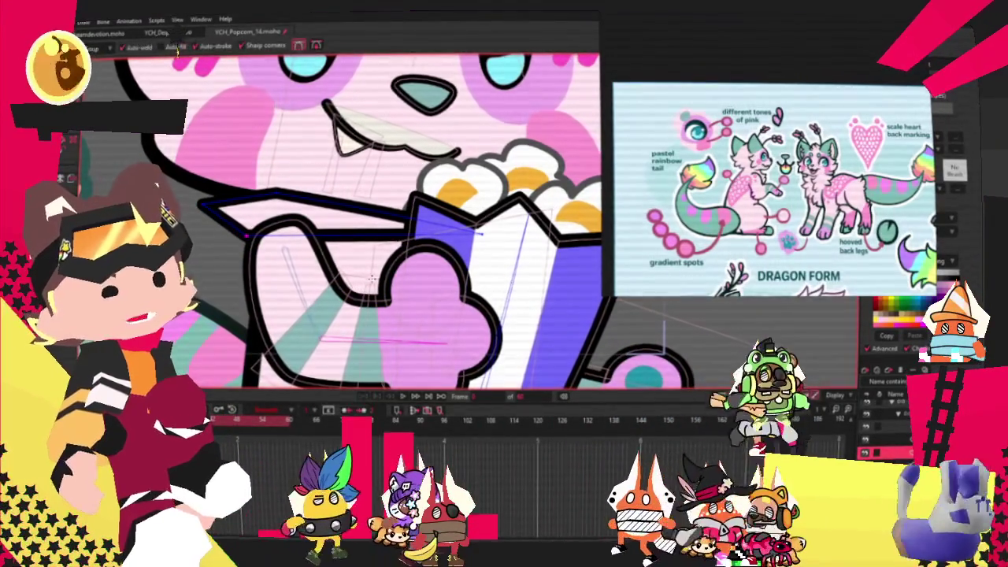
{"action": "left_click_drag", "start_coordinate": [244, 232], "coordinate": [195, 264]}
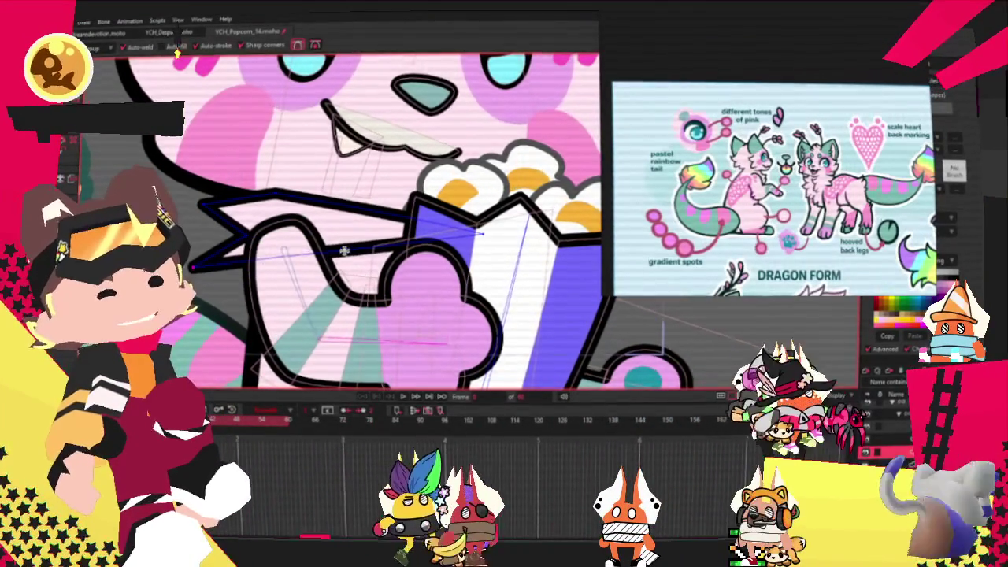
{"action": "key", "text": "c"}
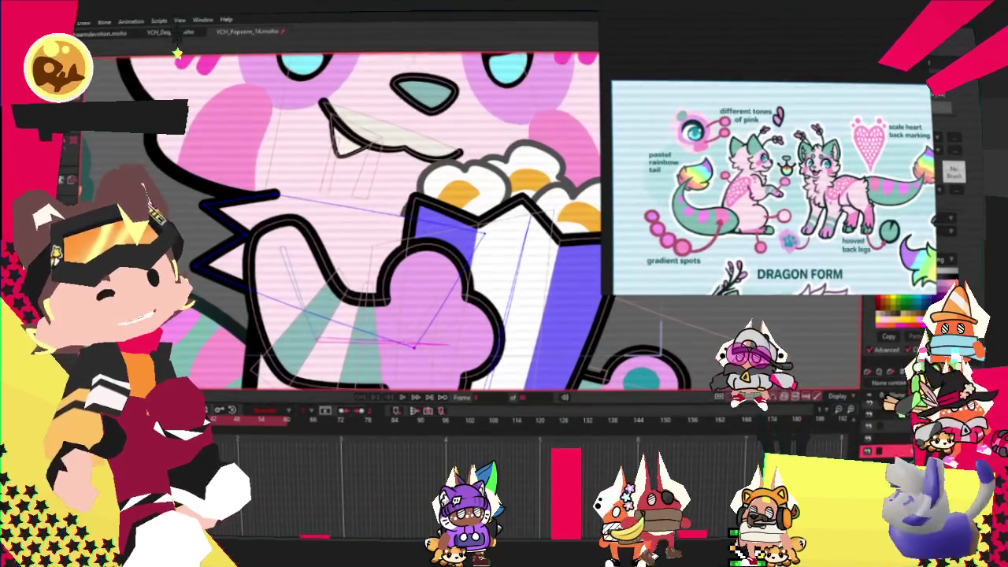
{"action": "scroll", "coordinate": [212, 216], "scroll_direction": "up", "scroll_amount": 3}
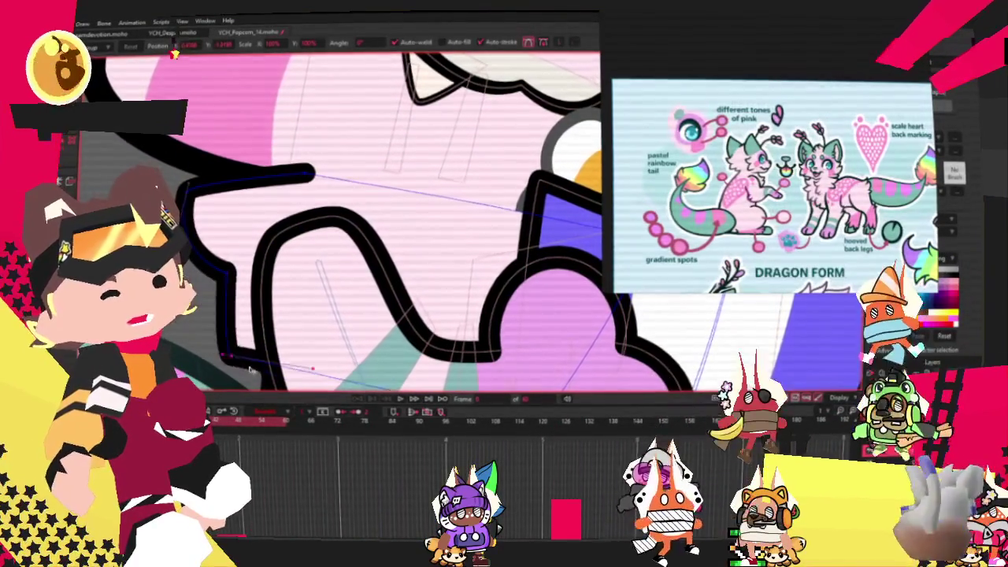
{"action": "scroll", "coordinate": [450, 245], "scroll_direction": "down", "scroll_amount": 3}
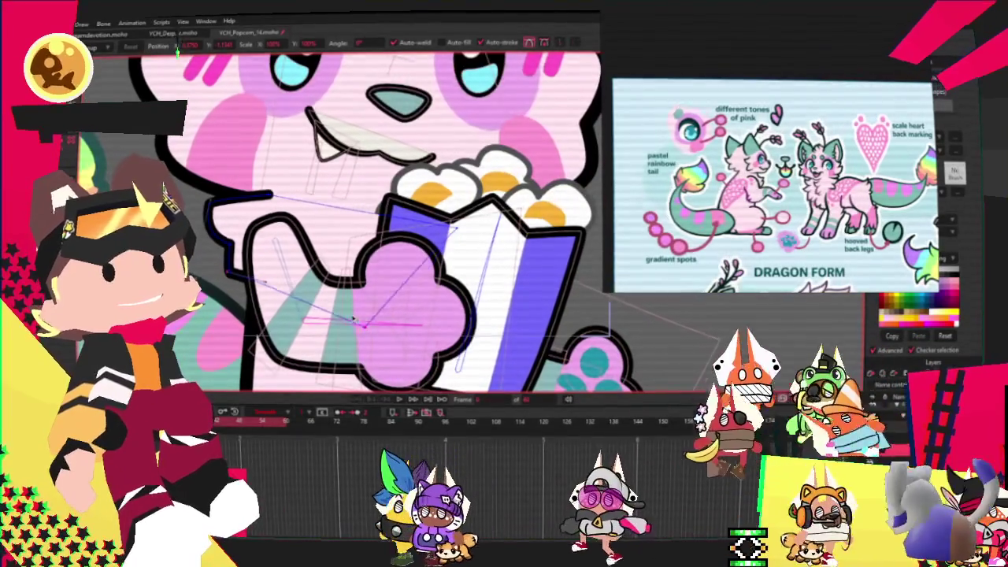
{"action": "left_click_drag", "start_coordinate": [449, 245], "coordinate": [405, 222]}
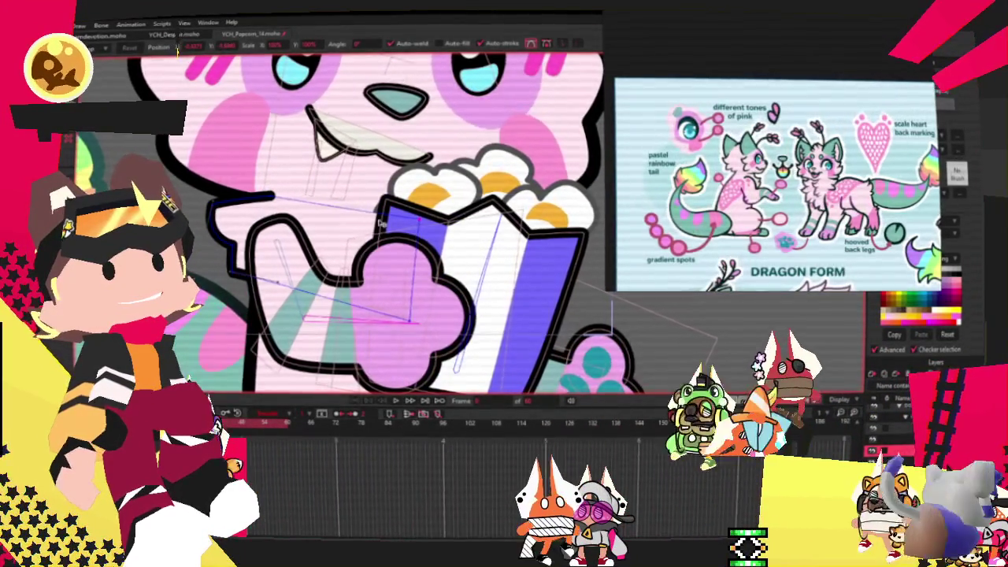
{"action": "scroll", "coordinate": [352, 305], "scroll_direction": "down", "scroll_amount": 2}
{"action": "scroll", "coordinate": [352, 305], "scroll_direction": "down", "scroll_amount": 2}
{"action": "scroll", "coordinate": [352, 306], "scroll_direction": "down", "scroll_amount": 2}
{"action": "scroll", "coordinate": [352, 305], "scroll_direction": "down", "scroll_amount": 2}
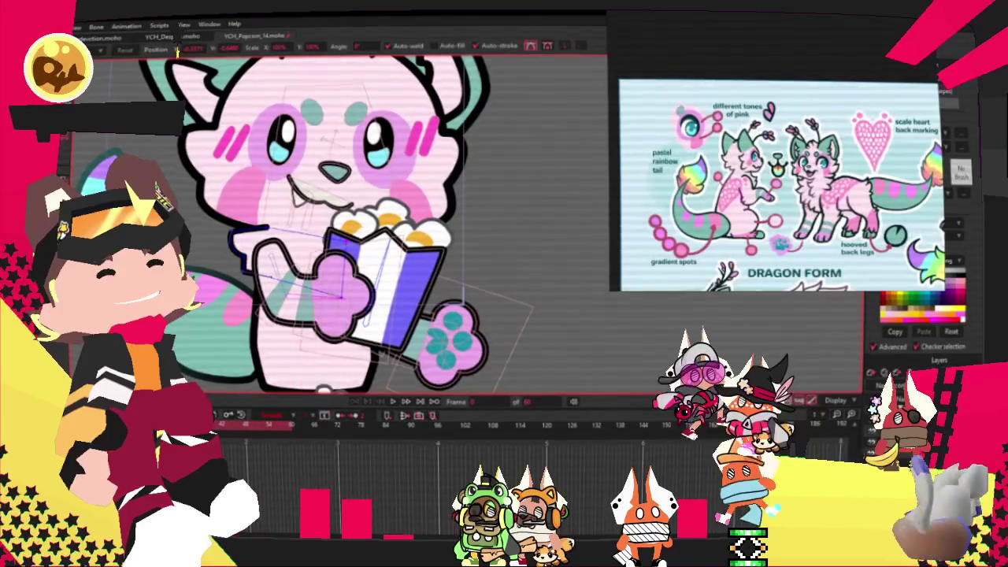
Step: Jump to a later frame of the animation
{"action": "scroll", "coordinate": [289, 237], "scroll_direction": "up", "scroll_amount": 1}
{"action": "scroll", "coordinate": [290, 237], "scroll_direction": "up", "scroll_amount": 3}
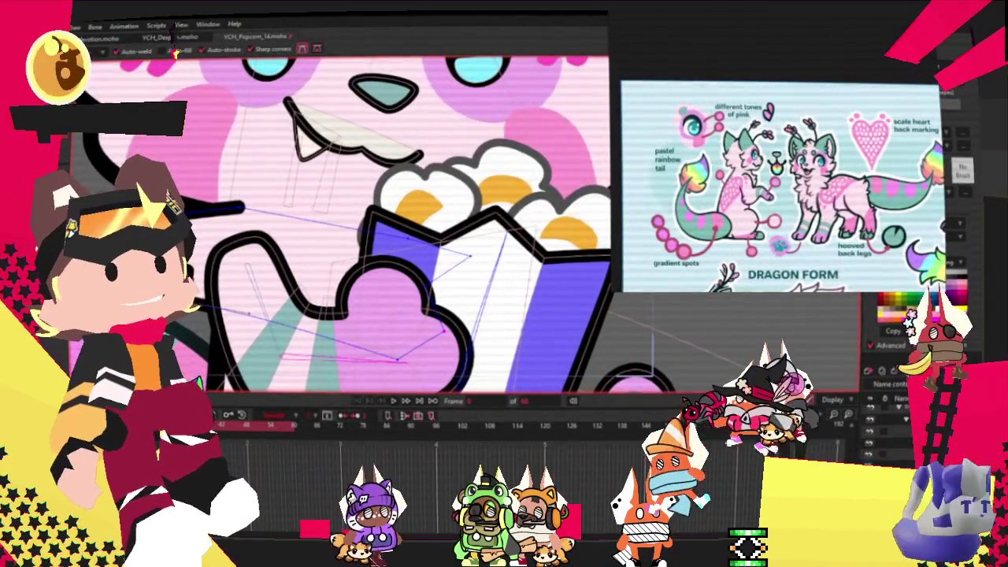
{"action": "key", "text": "c"}
{"action": "scroll", "coordinate": [477, 250], "scroll_direction": "up", "scroll_amount": 2}
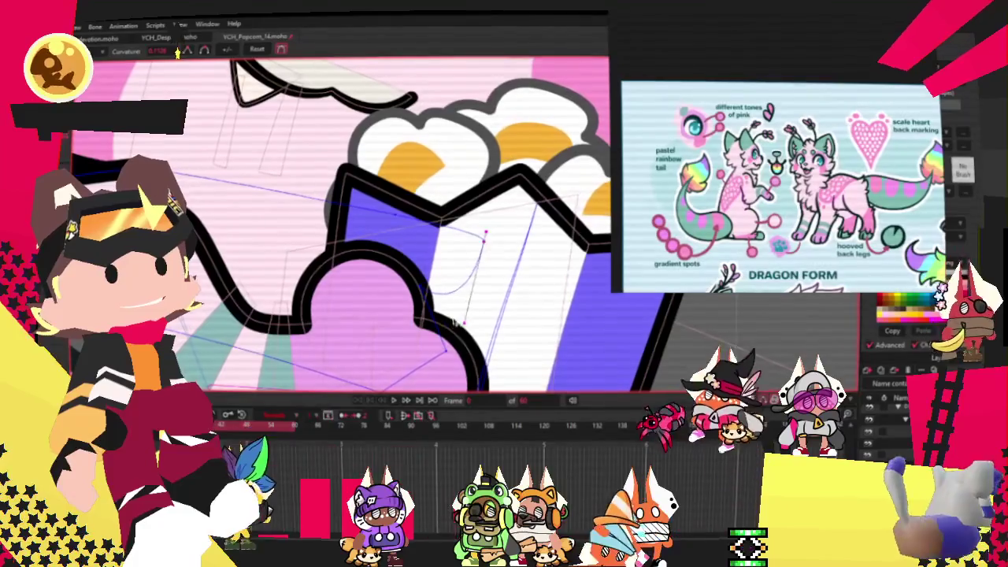
{"action": "key", "text": "t"}
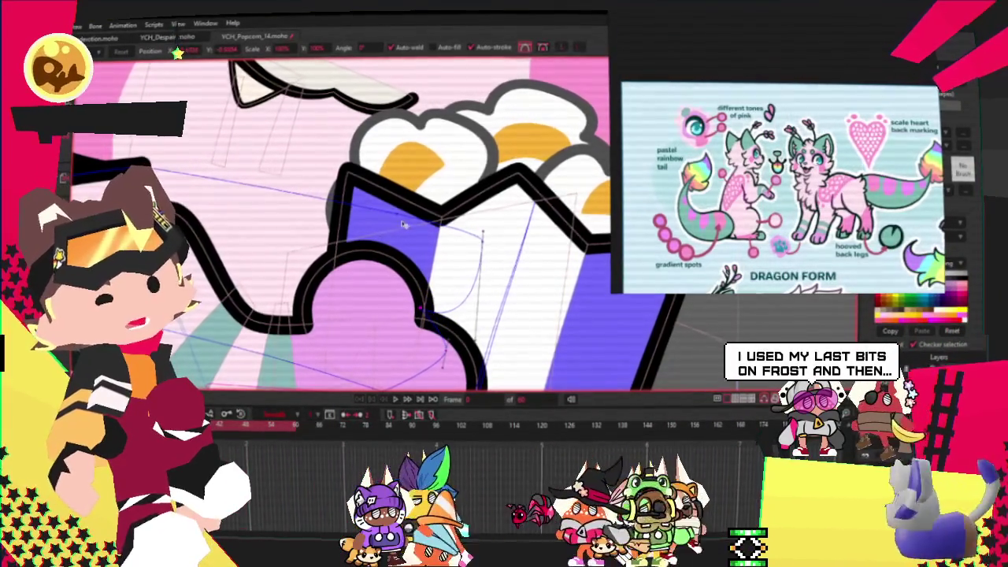
{"action": "left_click", "coordinate": [433, 437]}
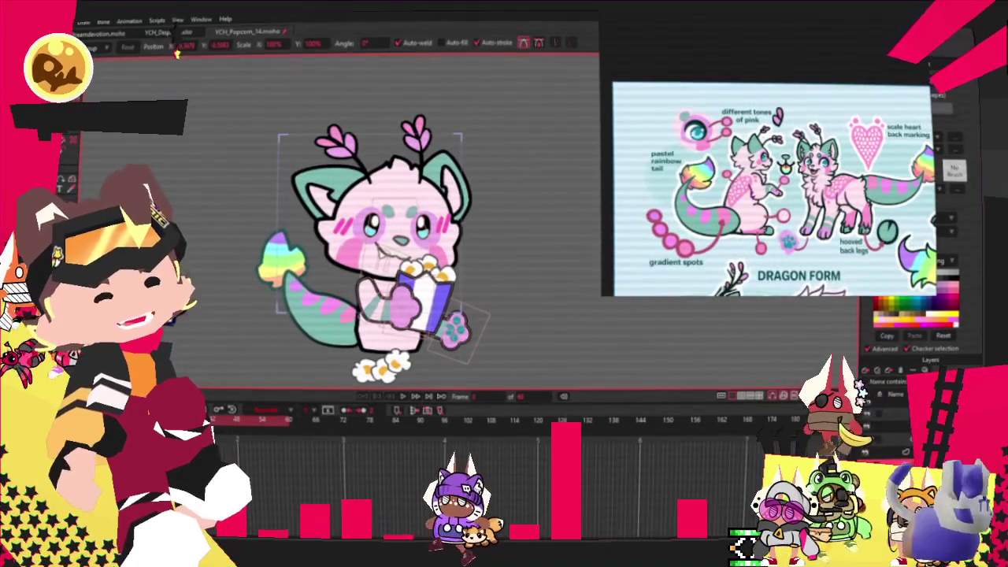
Step: Select all points on the popcorn-holding arm layer and play the animation
{"action": "left_click", "coordinate": [381, 281]}
{"action": "scroll", "coordinate": [399, 283], "scroll_direction": "up", "scroll_amount": 3}
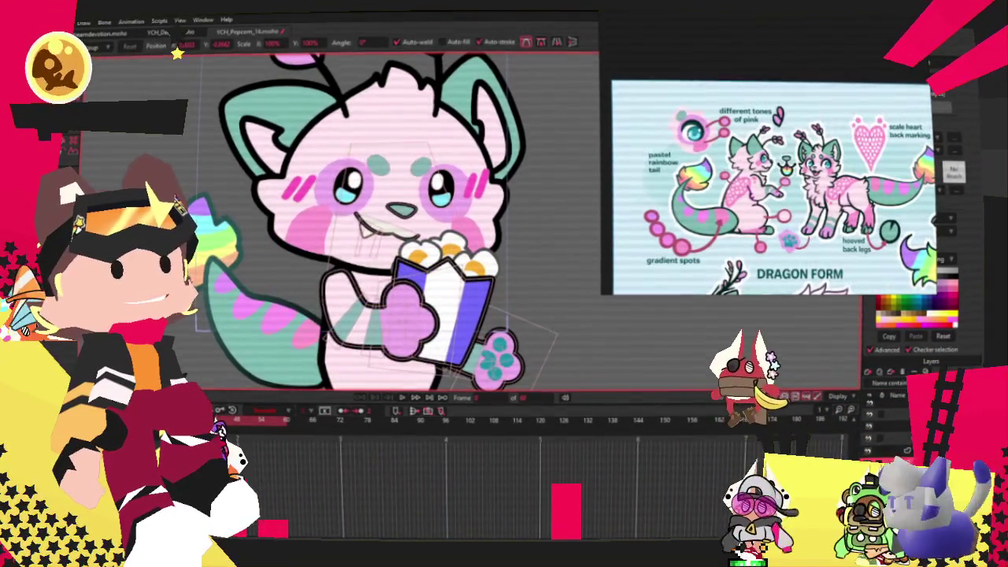
{"action": "scroll", "coordinate": [177, 53], "scroll_direction": "down", "scroll_amount": 4}
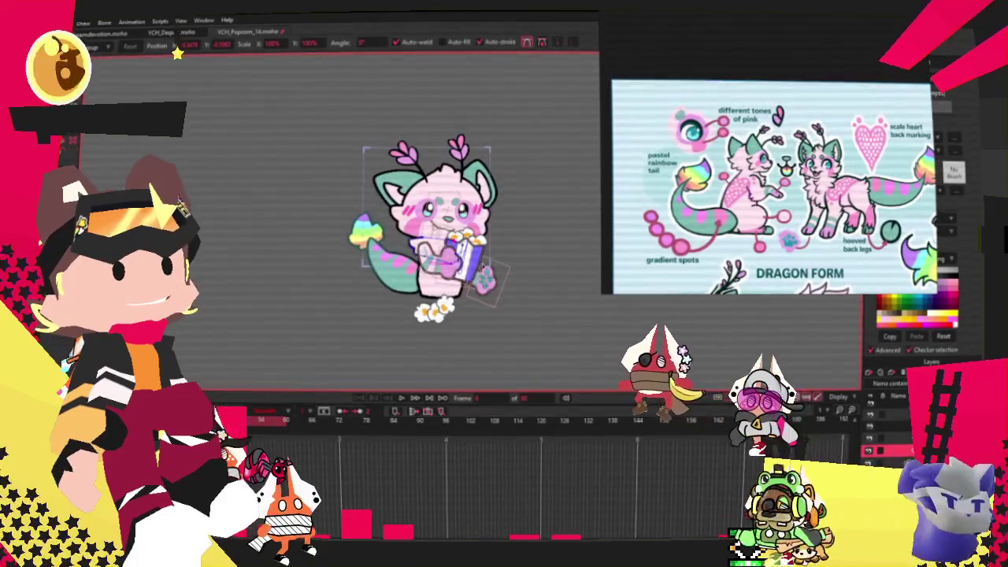
{"action": "scroll", "coordinate": [177, 54], "scroll_direction": "up", "scroll_amount": 1}
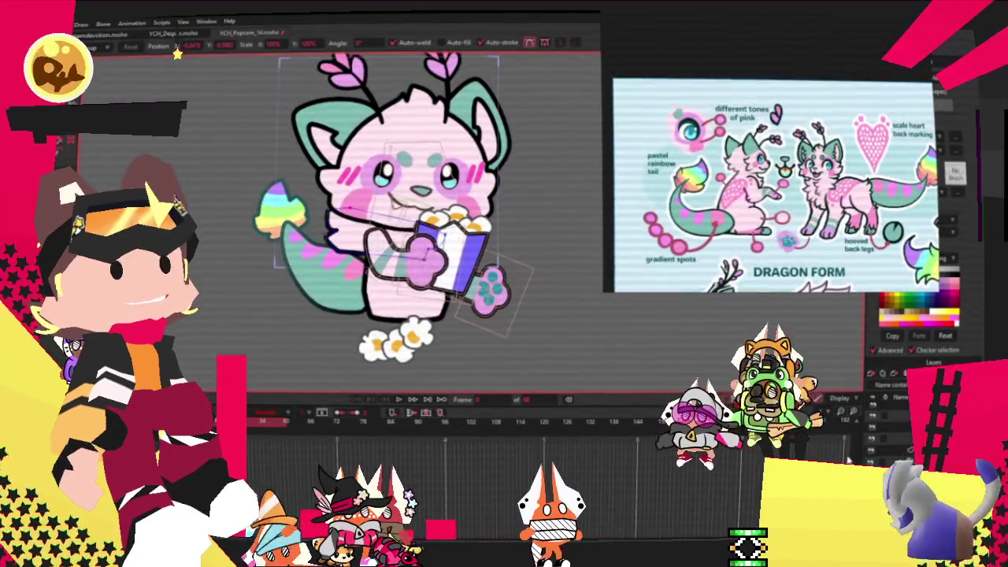
{"action": "key", "text": "Page_Up"}
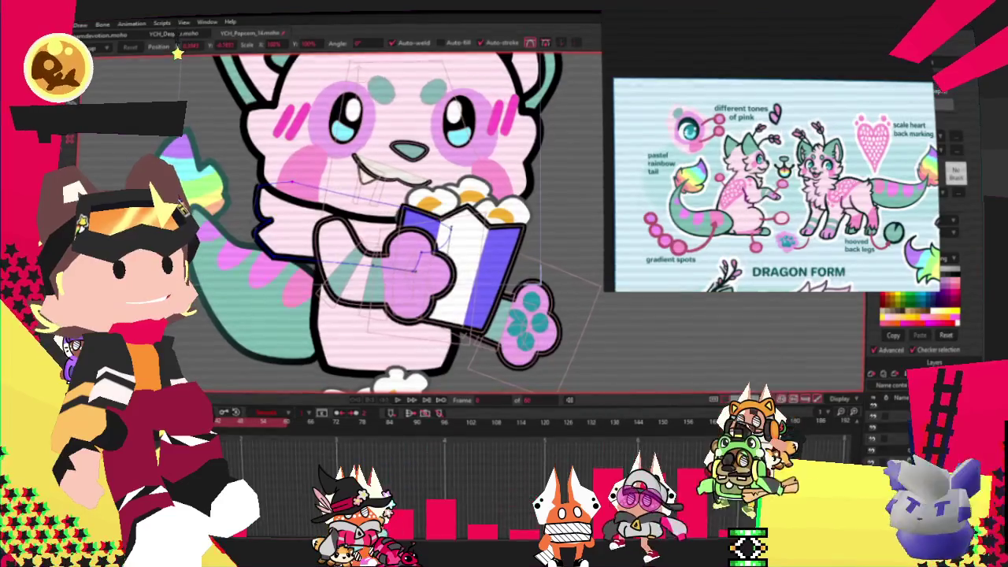
{"action": "key", "text": "g"}
{"action": "key", "text": "ctrl+a"}
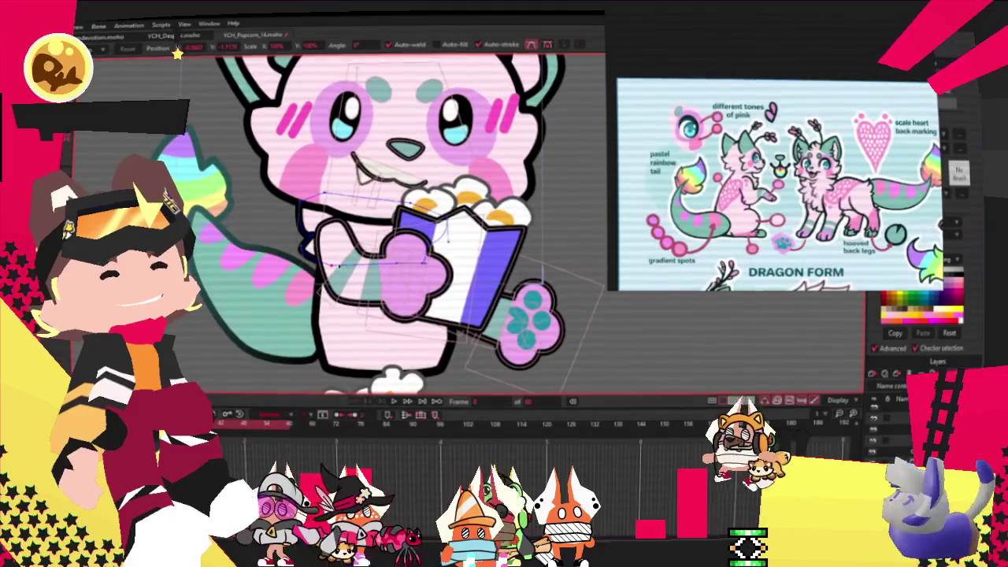
{"action": "key", "text": "space"}
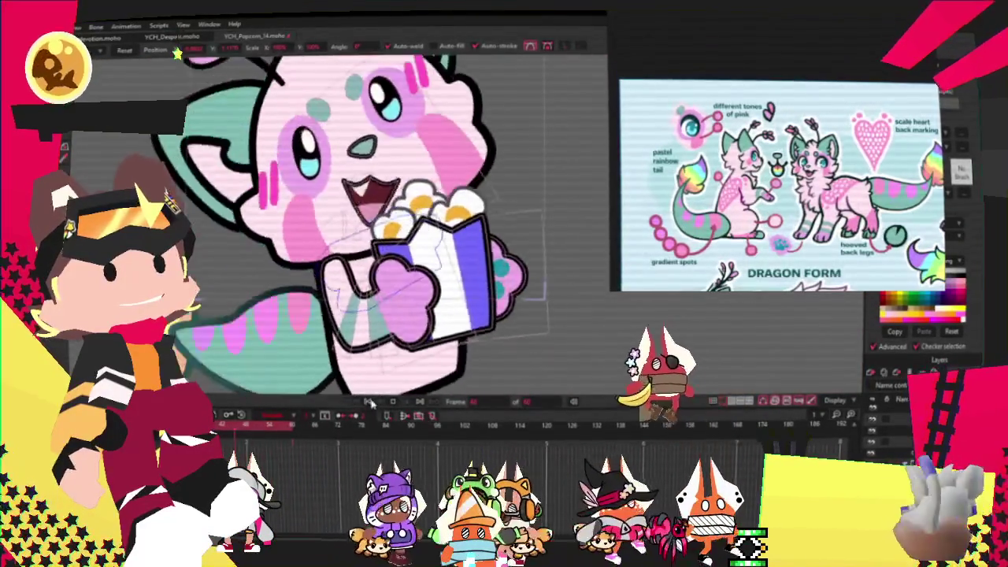
Step: Stop playback at frame 0 and get the Transform Points tool ready
{"action": "left_click", "coordinate": [93, 182]}
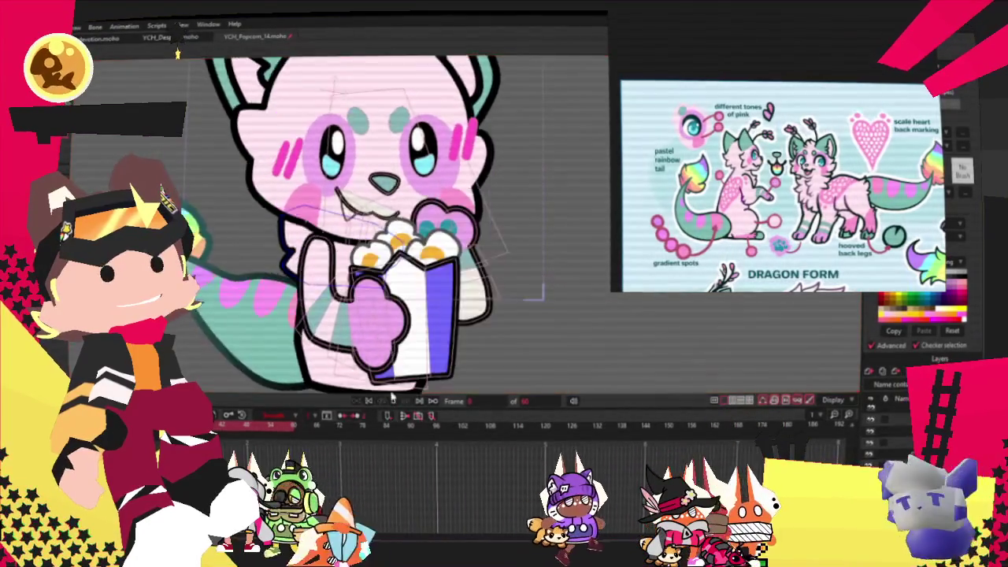
{"action": "key", "text": "g"}
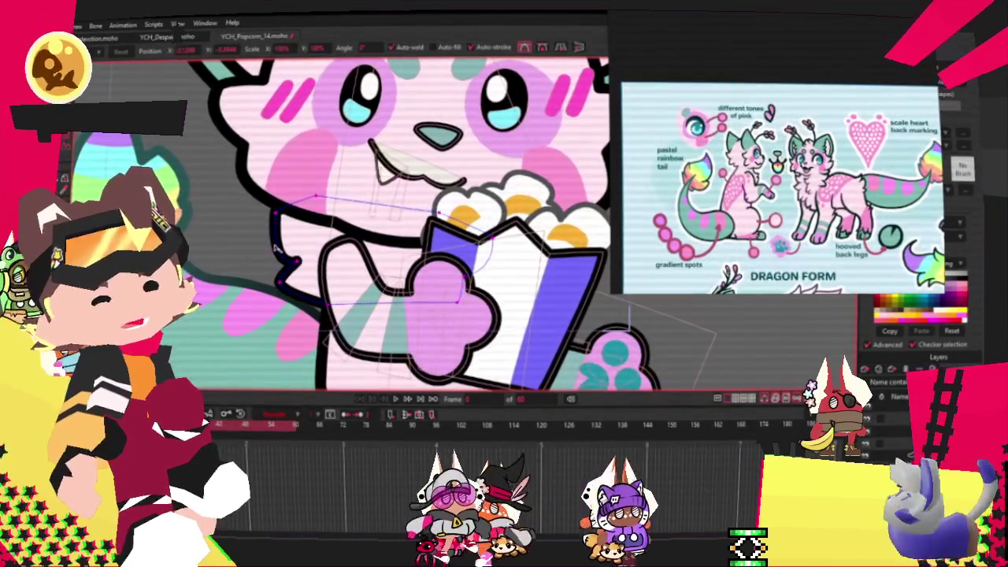
{"action": "key", "text": "t"}
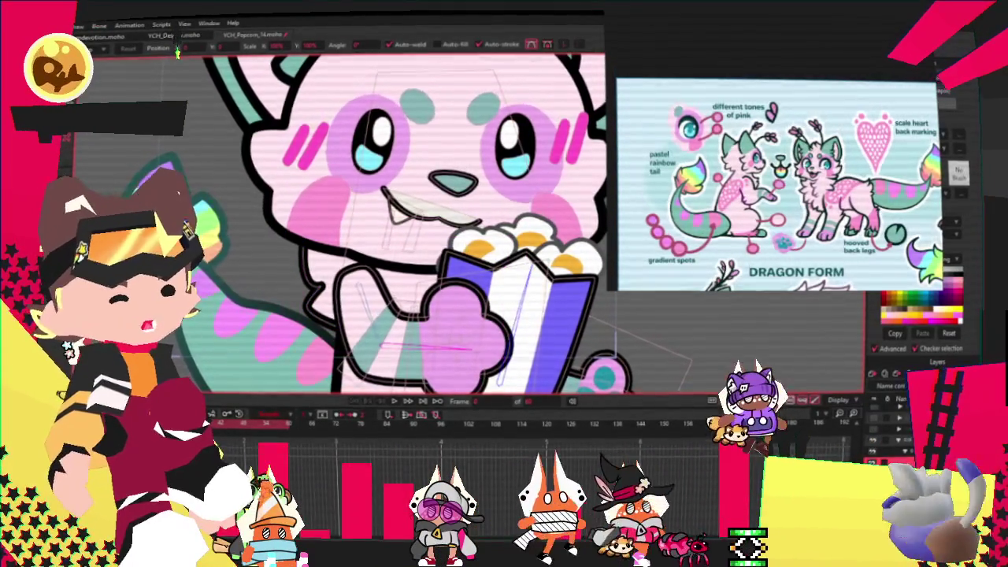
{"action": "scroll", "coordinate": [433, 322], "scroll_direction": "up", "scroll_amount": 3}
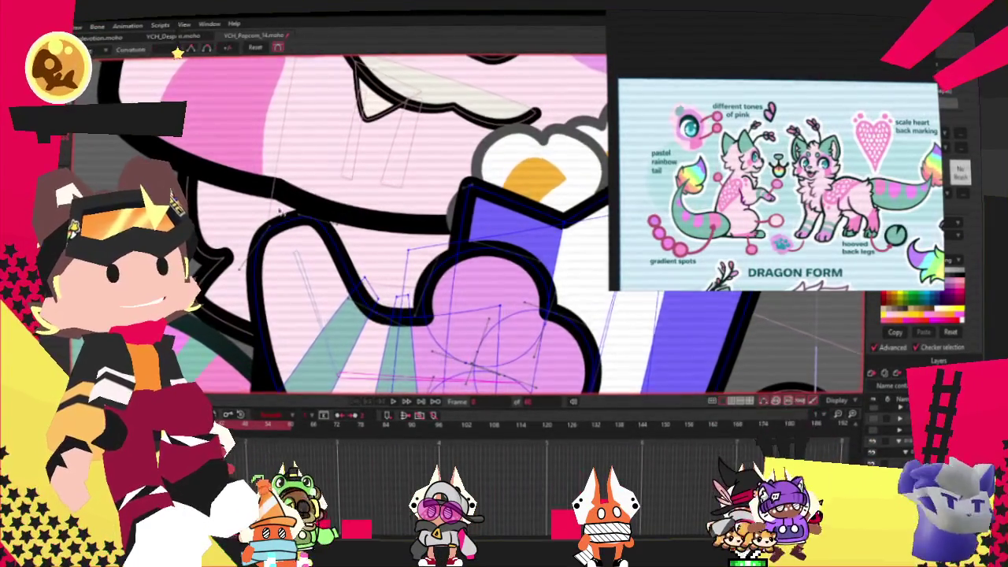
Step: Drag the arm outline's points to form a new corner near the hand
{"action": "scroll", "coordinate": [311, 221], "scroll_direction": "up", "scroll_amount": 2}
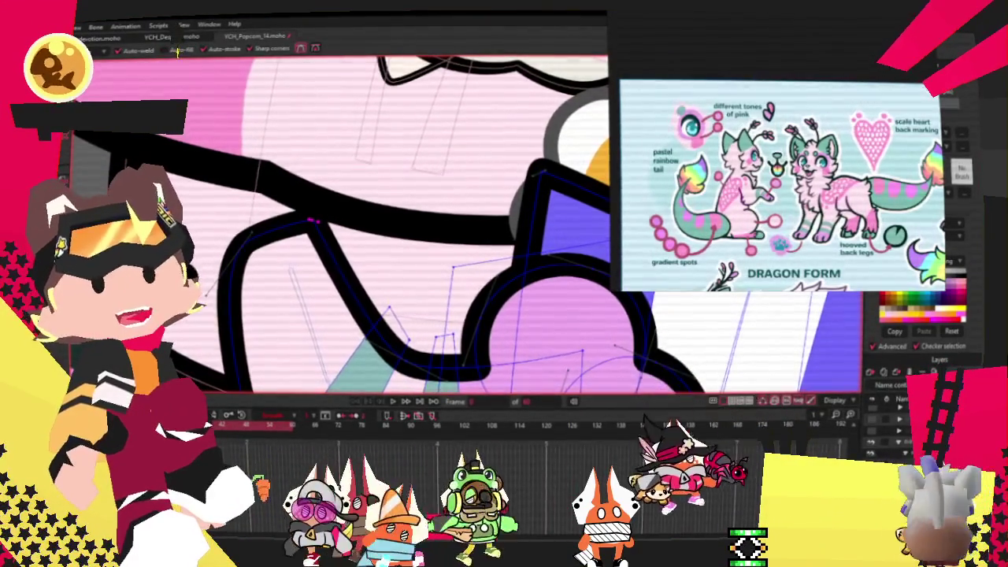
{"action": "left_click_drag", "start_coordinate": [339, 262], "coordinate": [275, 279]}
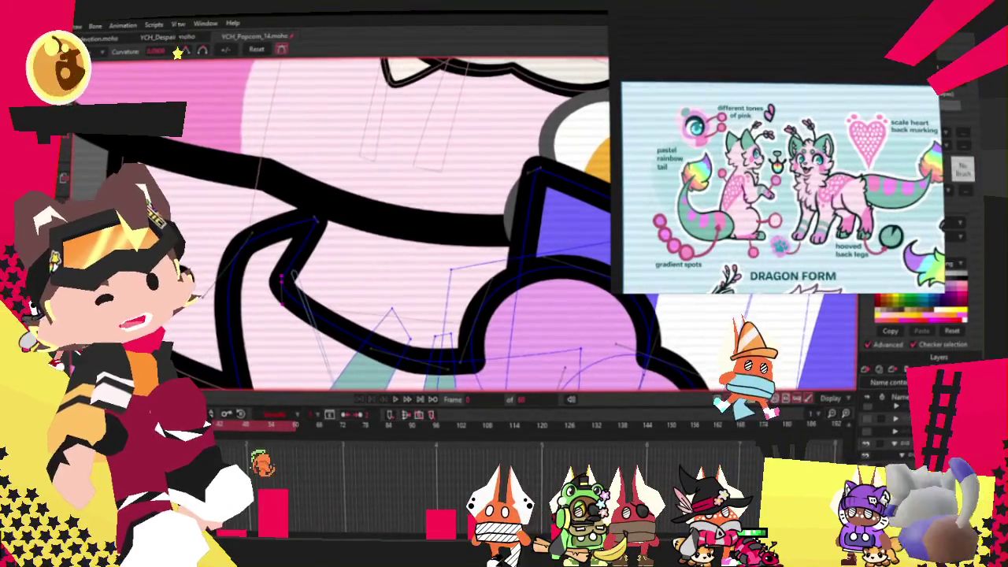
{"action": "scroll", "coordinate": [288, 282], "scroll_direction": "up", "scroll_amount": 2}
{"action": "left_click_drag", "start_coordinate": [295, 297], "coordinate": [287, 289]}
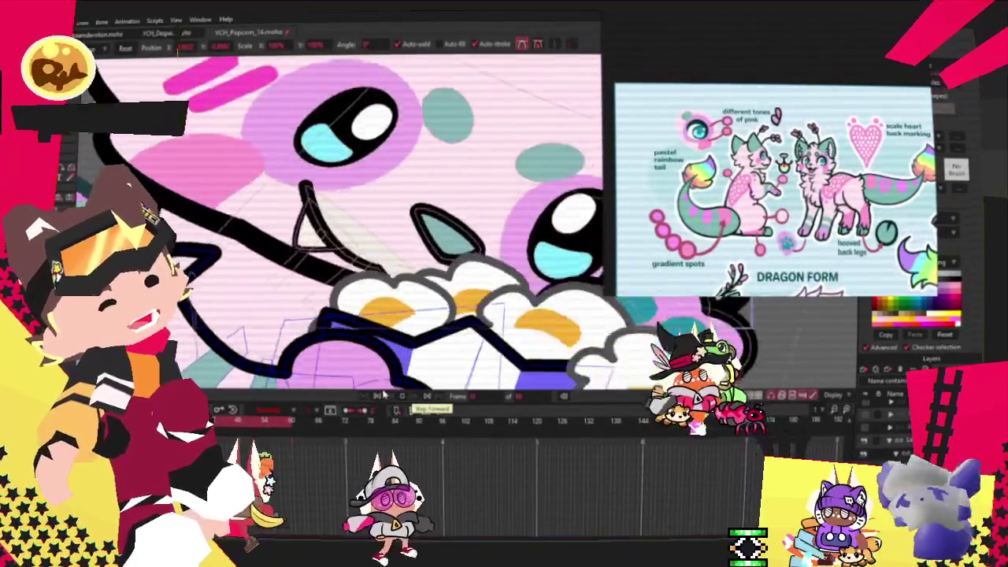
Step: Play the animation from the start to check the reshaped arm
{"action": "left_click", "coordinate": [384, 394]}
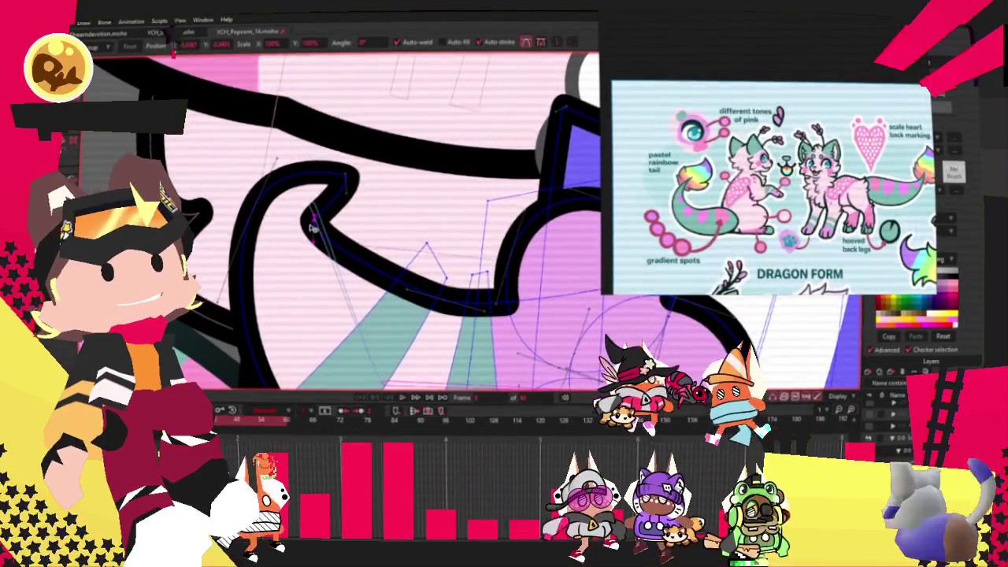
{"action": "scroll", "coordinate": [335, 303], "scroll_direction": "down", "scroll_amount": 3}
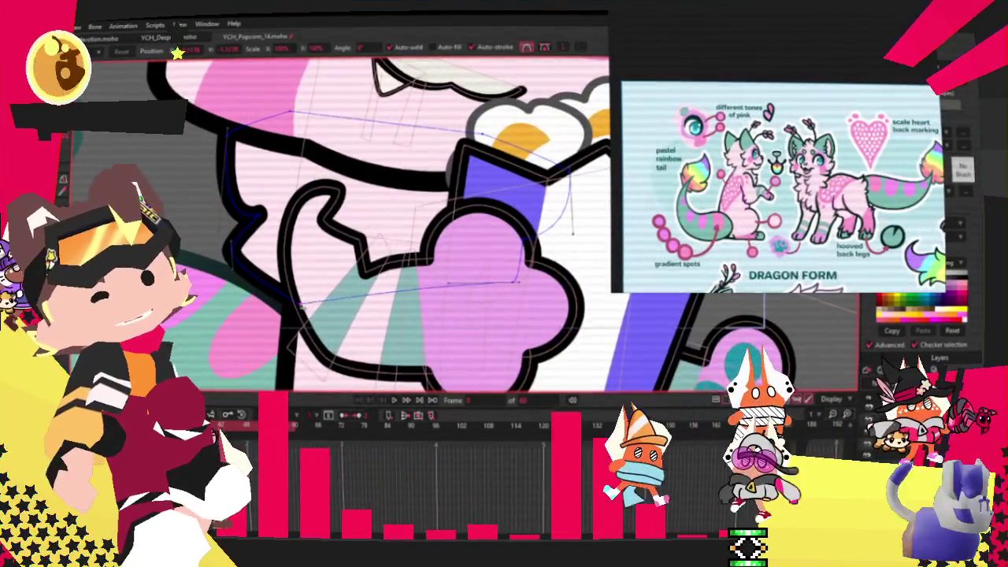
{"action": "left_click", "coordinate": [396, 401]}
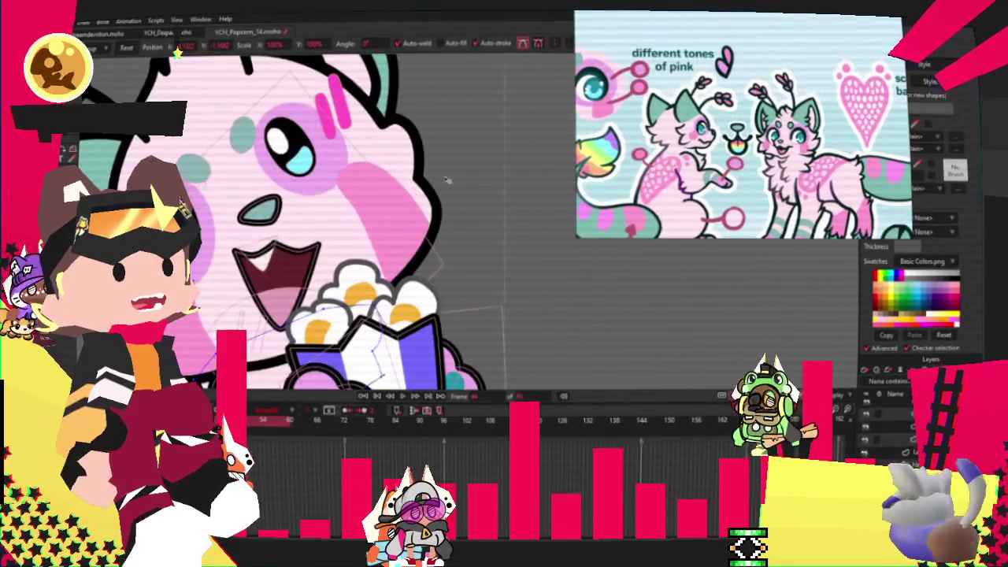
Step: With the cat's mouth wide open at this frame, switch to the Transform Layer tool
{"action": "key", "text": "0"}
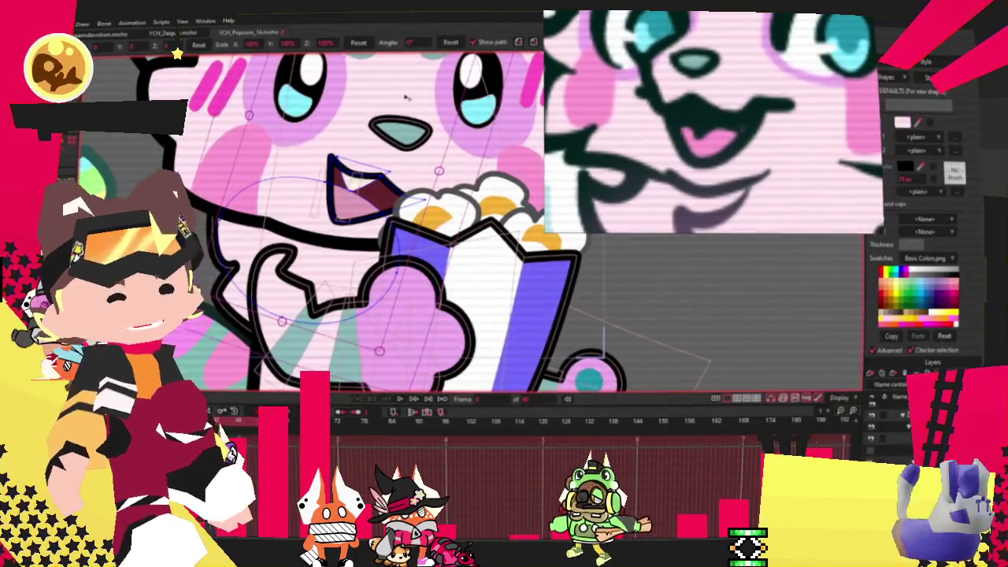
Step: Fill the inside of the mouth dark green, then select the pink tongue shape
{"action": "key", "text": "g"}
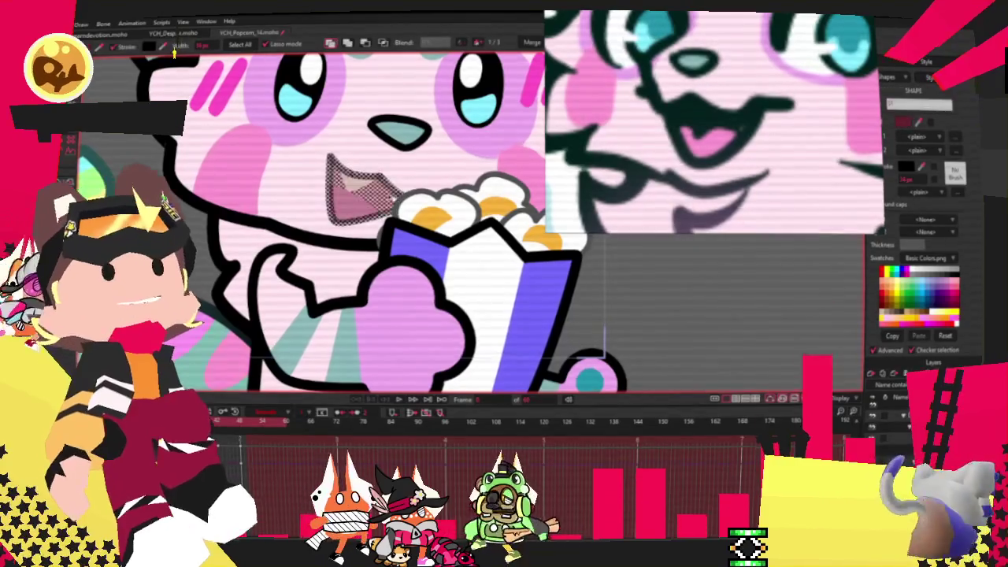
{"action": "left_click", "coordinate": [359, 189]}
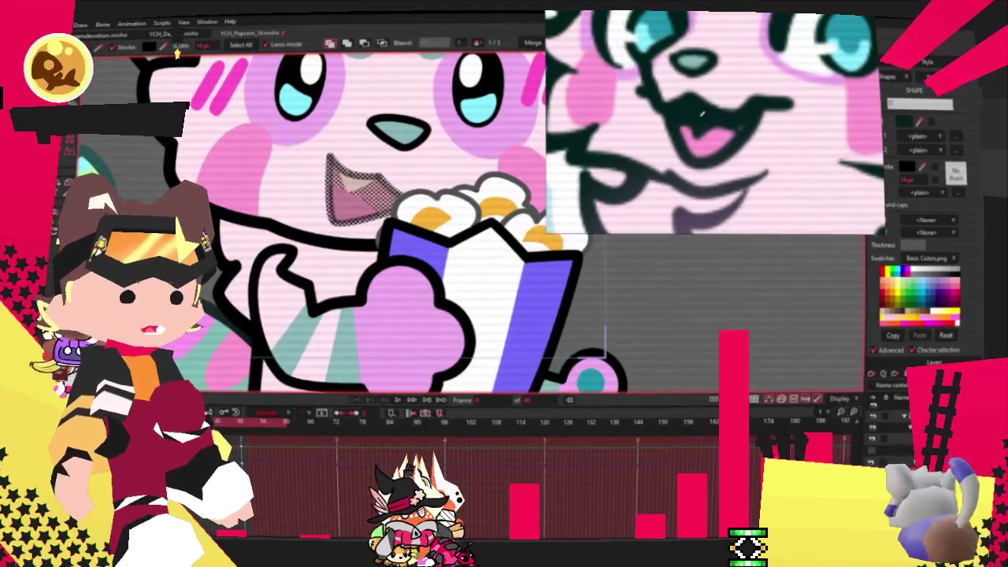
{"action": "left_click", "coordinate": [178, 52]}
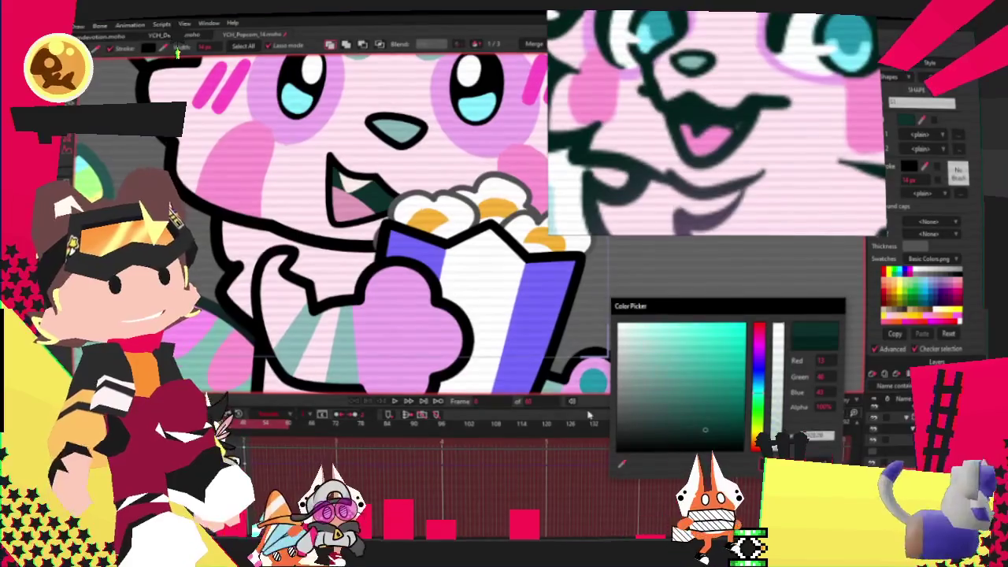
{"action": "left_click", "coordinate": [670, 348]}
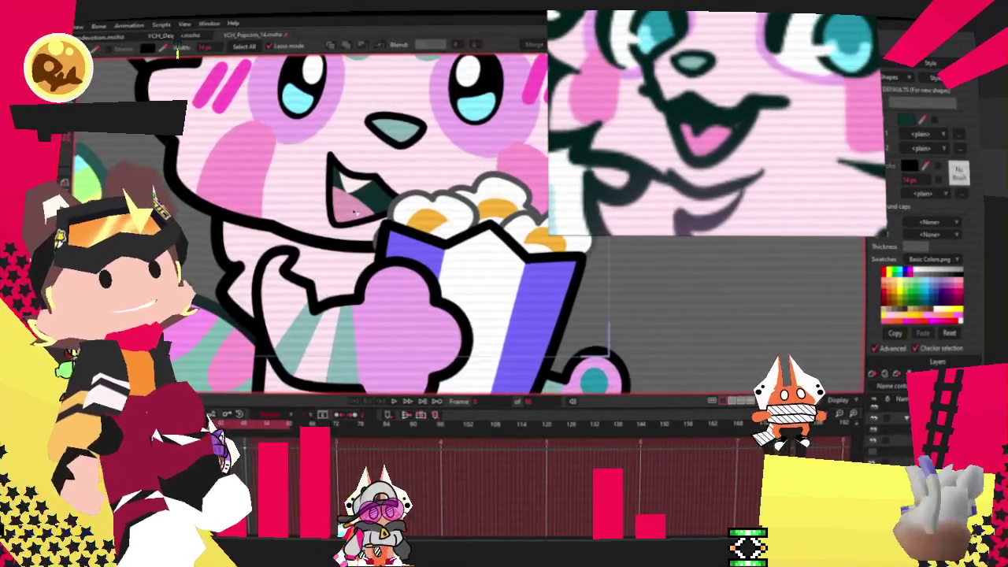
{"action": "left_click", "coordinate": [362, 213]}
{"action": "scroll", "coordinate": [361, 213], "scroll_direction": "up", "scroll_amount": 2}
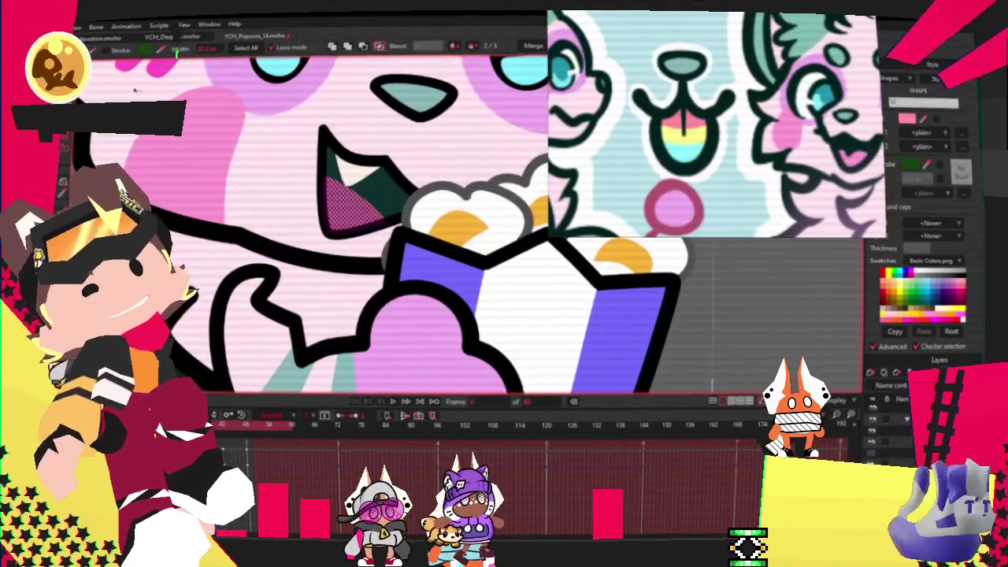
Step: Zoom in on the mouth and select all of its points for transforming
{"action": "scroll", "coordinate": [346, 203], "scroll_direction": "up", "scroll_amount": 1}
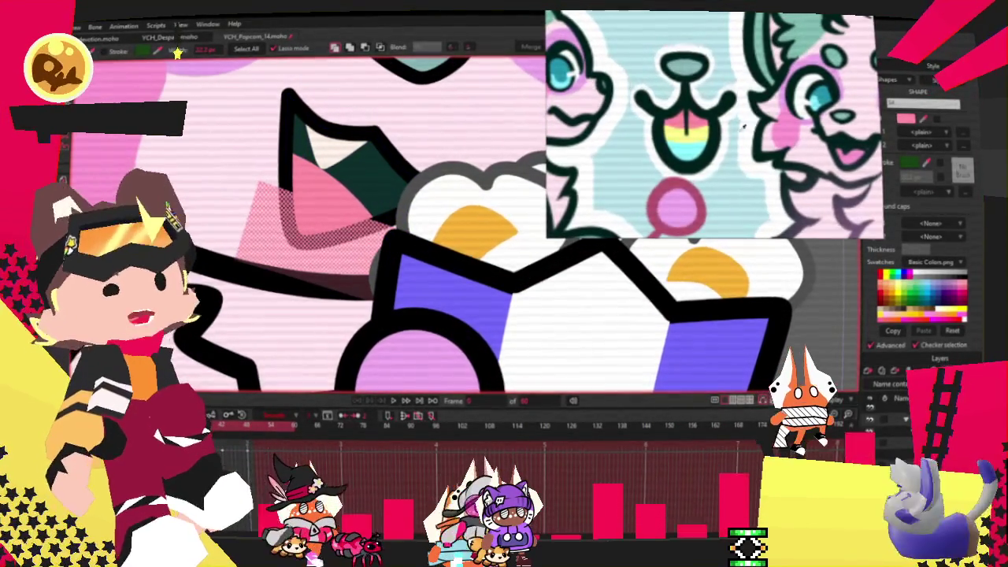
{"action": "left_click", "coordinate": [899, 279]}
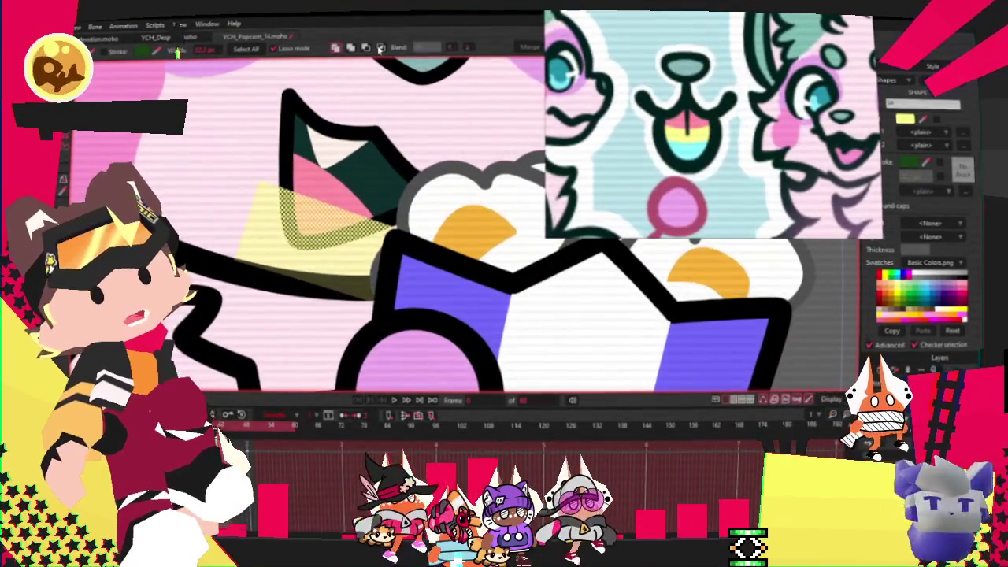
{"action": "scroll", "coordinate": [294, 151], "scroll_direction": "down", "scroll_amount": 2}
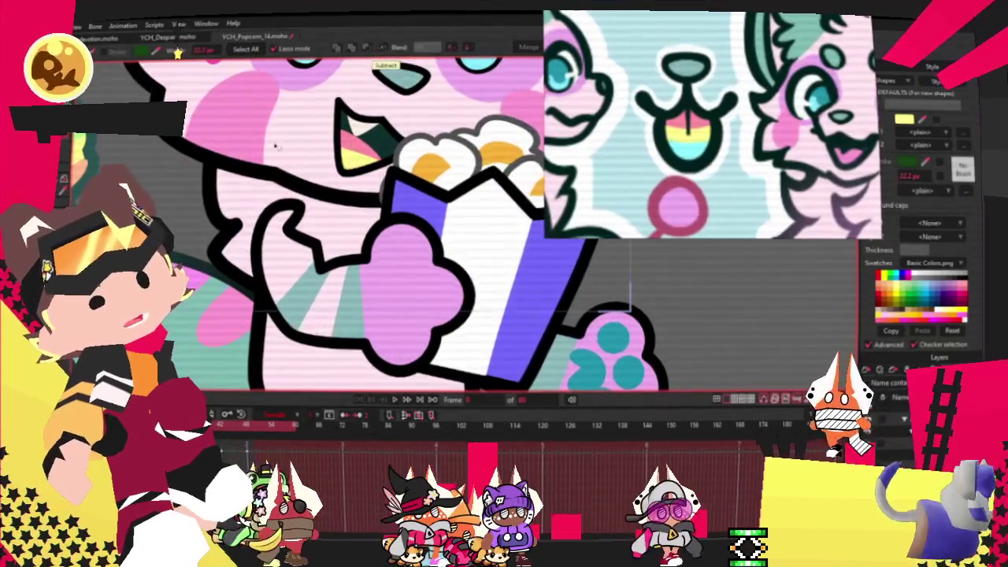
{"action": "scroll", "coordinate": [294, 152], "scroll_direction": "up", "scroll_amount": 2}
{"action": "key", "text": "t"}
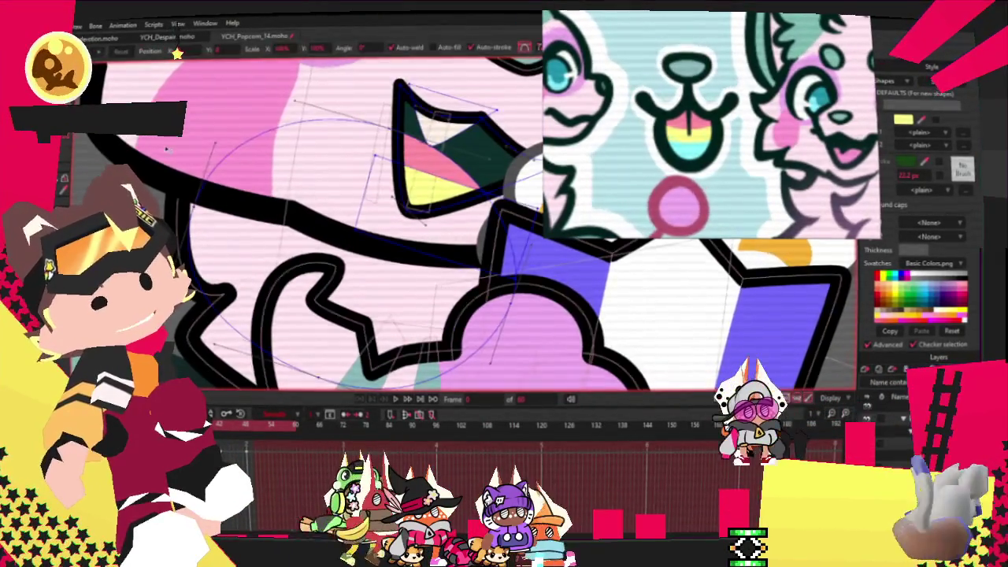
{"action": "scroll", "coordinate": [378, 195], "scroll_direction": "up", "scroll_amount": 1}
{"action": "scroll", "coordinate": [378, 195], "scroll_direction": "up", "scroll_amount": 1}
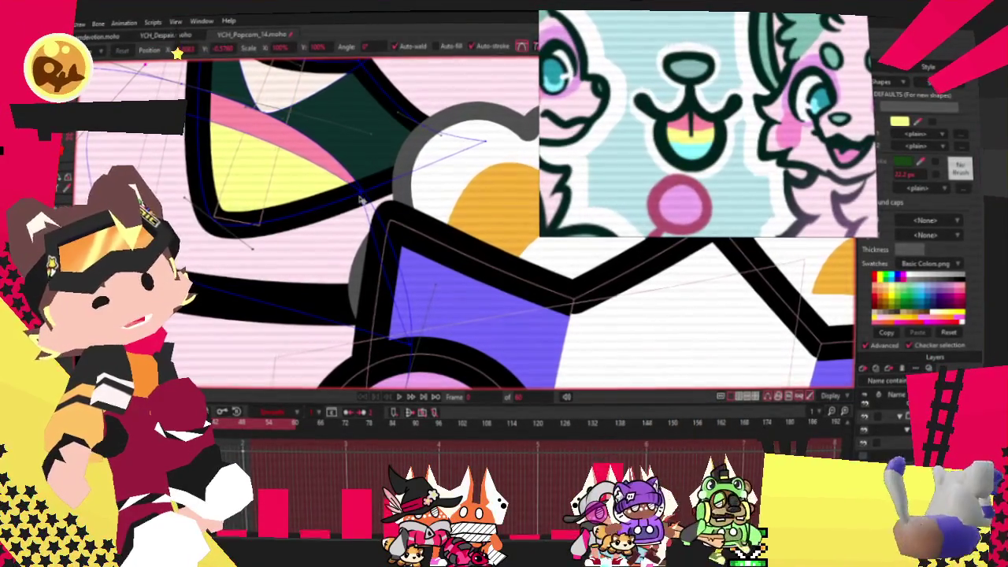
{"action": "scroll", "coordinate": [328, 186], "scroll_direction": "down", "scroll_amount": 1}
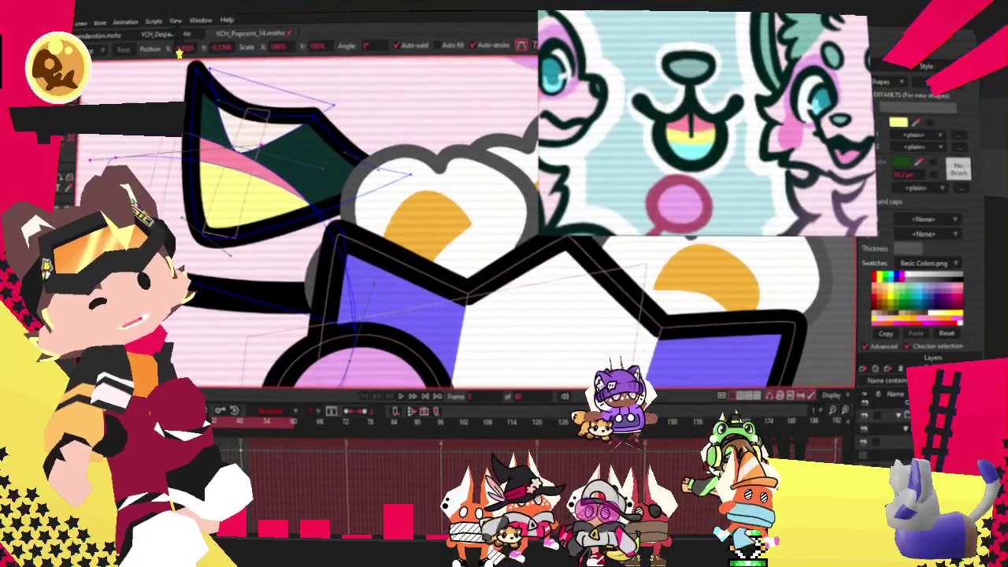
{"action": "scroll", "coordinate": [357, 245], "scroll_direction": "up", "scroll_amount": 1}
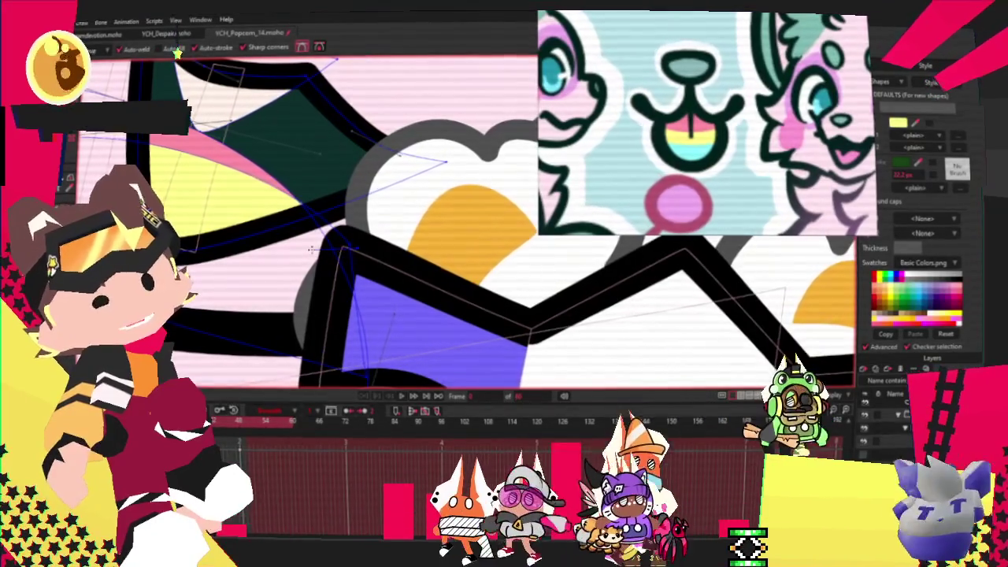
{"action": "key", "text": "t"}
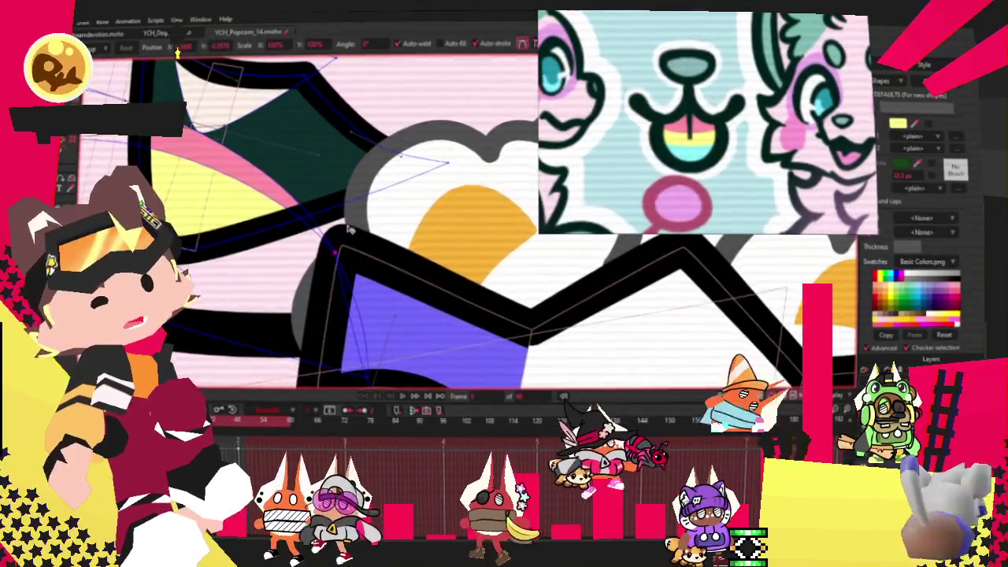
{"action": "scroll", "coordinate": [357, 247], "scroll_direction": "down", "scroll_amount": 1}
{"action": "key", "text": "ctrl+a"}
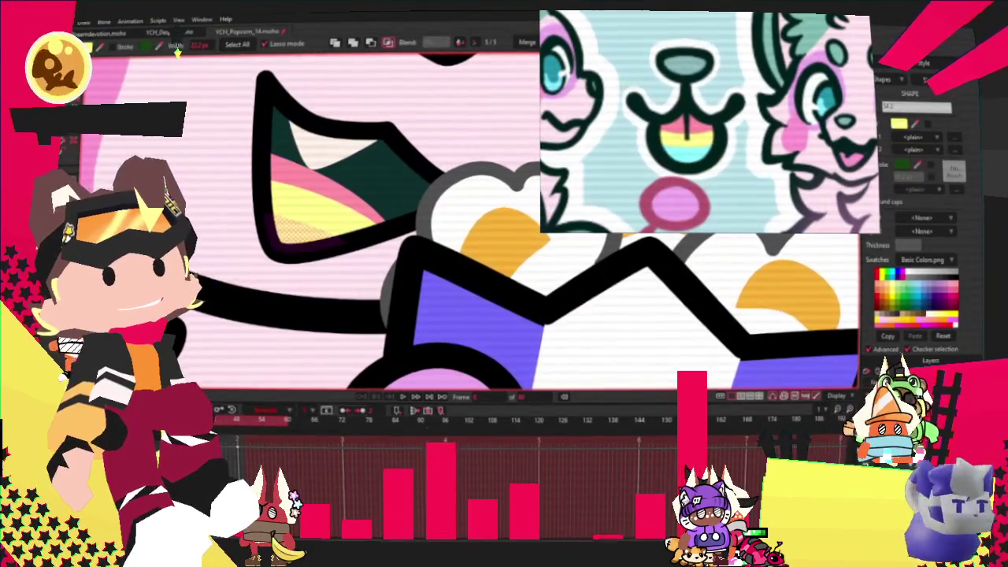
Step: Drag the cyan band of the rainbow tongue much larger
{"action": "scroll", "coordinate": [282, 114], "scroll_direction": "down", "scroll_amount": 2}
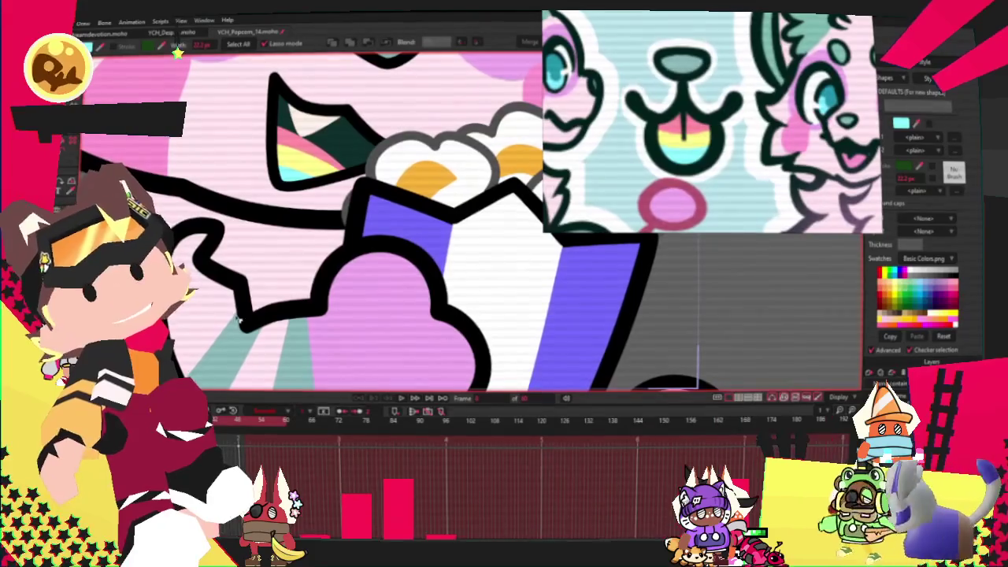
{"action": "key", "text": "t"}
{"action": "scroll", "coordinate": [293, 203], "scroll_direction": "up", "scroll_amount": 2}
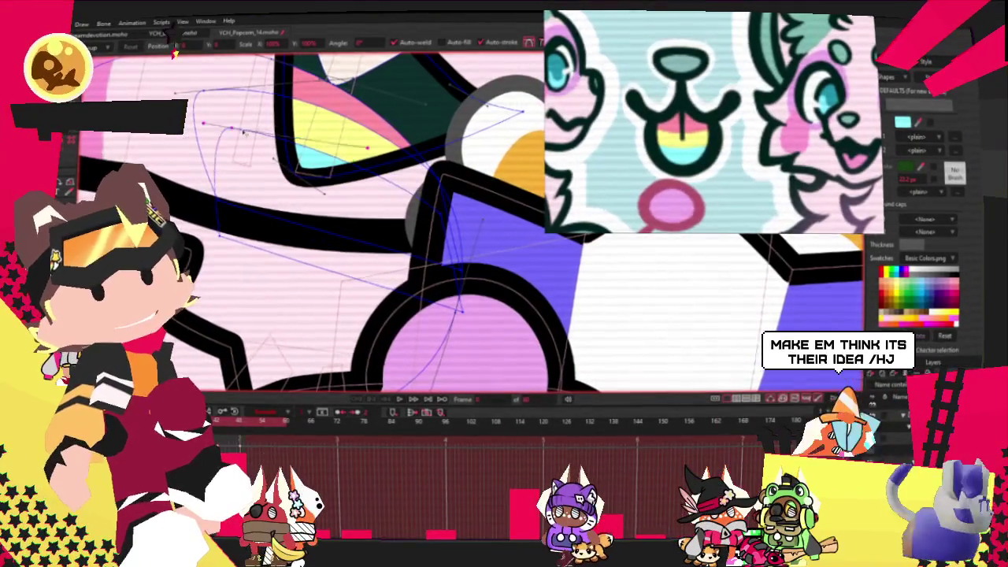
{"action": "scroll", "coordinate": [321, 143], "scroll_direction": "up", "scroll_amount": 1}
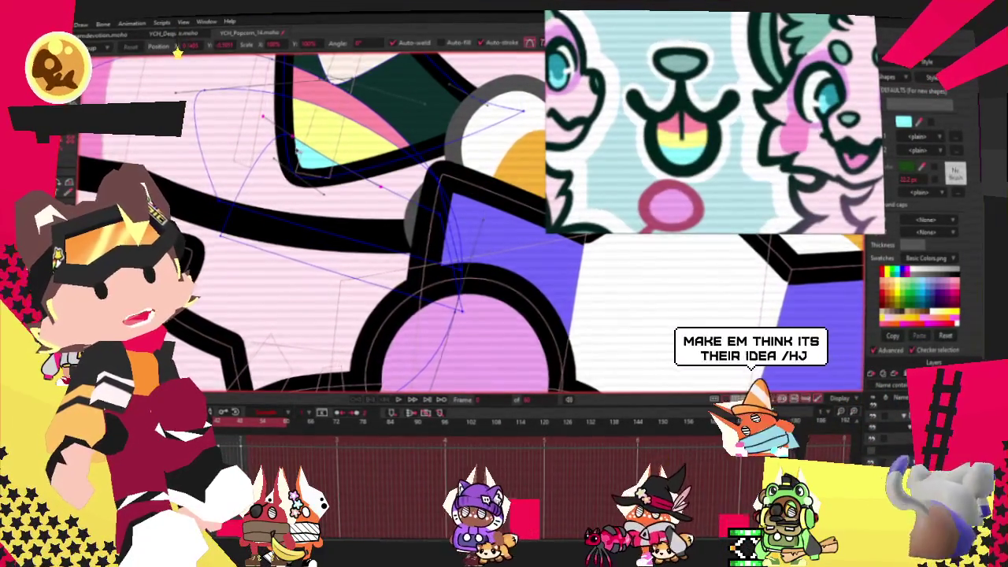
{"action": "left_click_drag", "start_coordinate": [397, 193], "coordinate": [433, 157]}
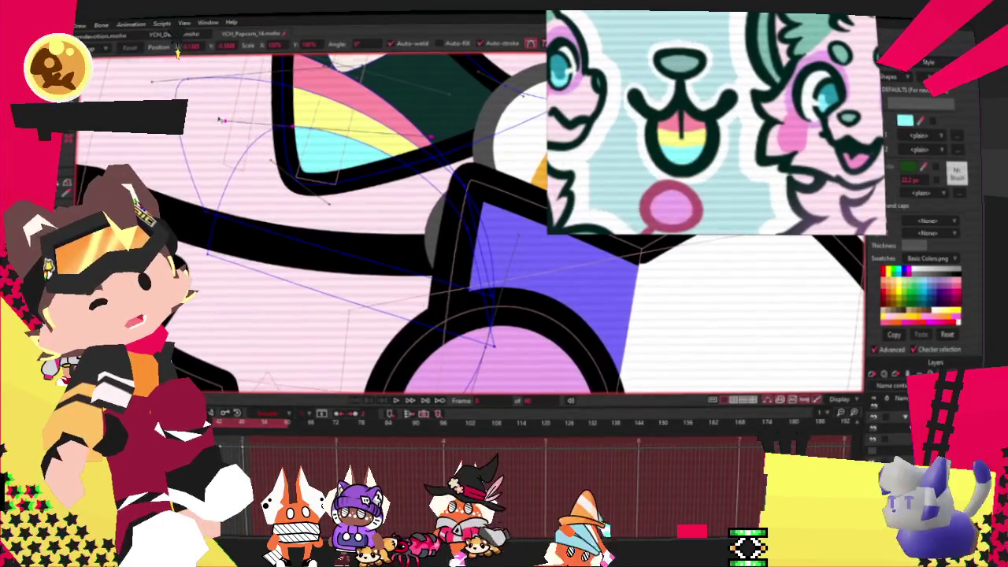
Step: Select the dark mouth interior fill shape with Select Shape
{"action": "scroll", "coordinate": [334, 183], "scroll_direction": "up", "scroll_amount": 2}
{"action": "scroll", "coordinate": [397, 211], "scroll_direction": "down", "scroll_amount": 2}
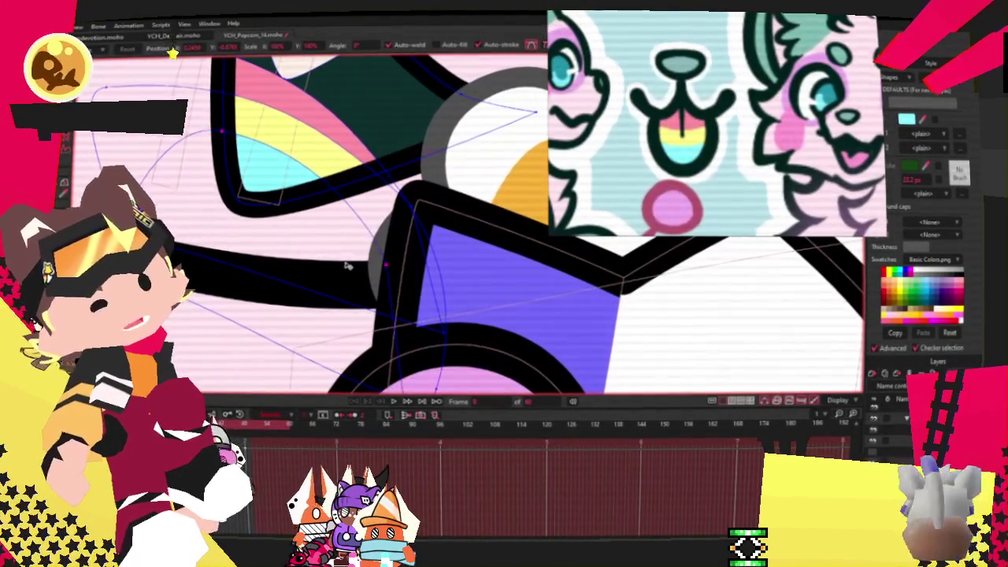
{"action": "scroll", "coordinate": [338, 270], "scroll_direction": "down", "scroll_amount": 2}
{"action": "scroll", "coordinate": [317, 261], "scroll_direction": "down", "scroll_amount": 2}
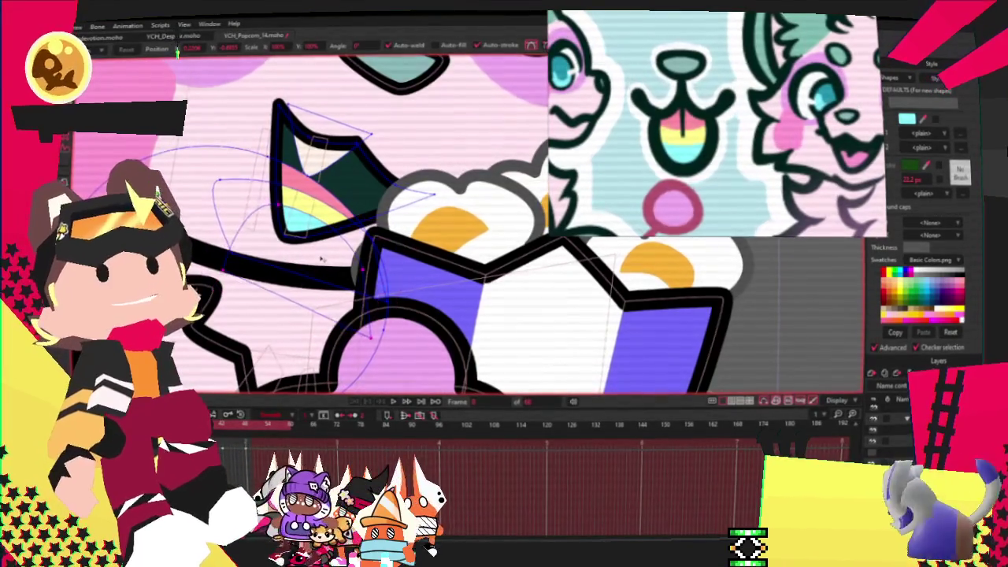
{"action": "scroll", "coordinate": [319, 265], "scroll_direction": "up", "scroll_amount": 2}
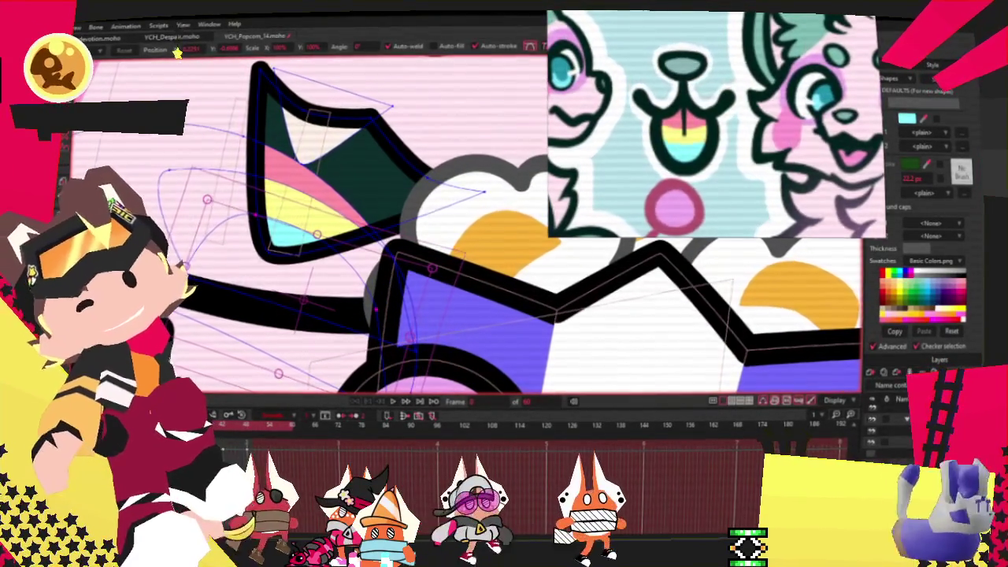
{"action": "key", "text": "q"}
{"action": "left_click", "coordinate": [315, 135]}
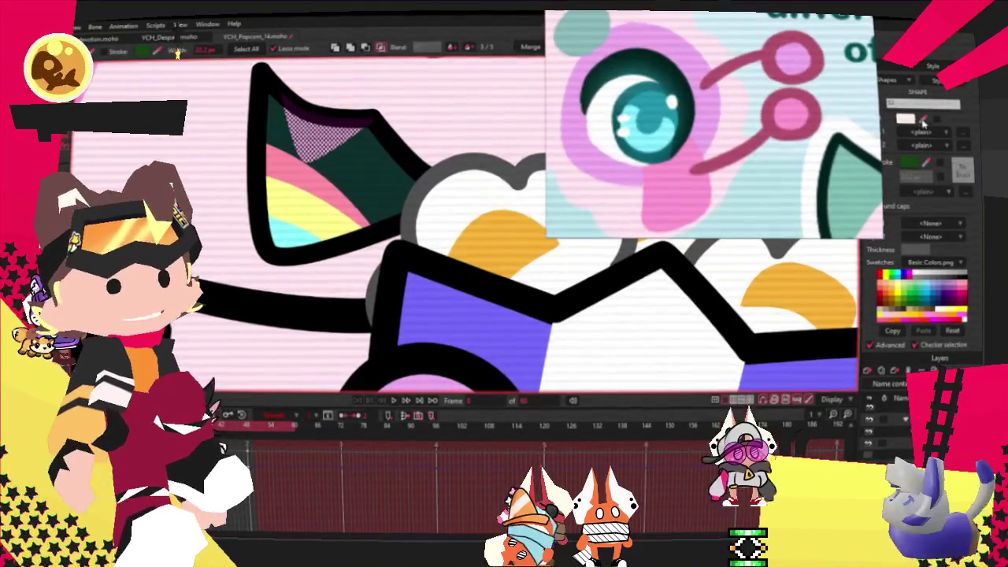
Step: Play the animation to preview the mouth
{"action": "scroll", "coordinate": [362, 177], "scroll_direction": "down", "scroll_amount": 2}
{"action": "scroll", "coordinate": [362, 177], "scroll_direction": "down", "scroll_amount": 2}
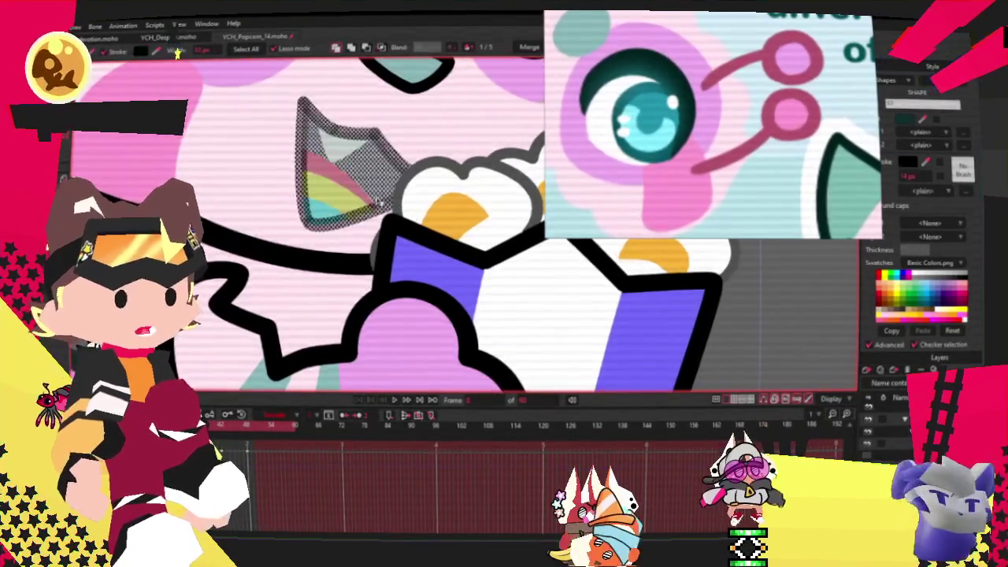
{"action": "scroll", "coordinate": [362, 177], "scroll_direction": "down", "scroll_amount": 2}
{"action": "left_click", "coordinate": [398, 400]}
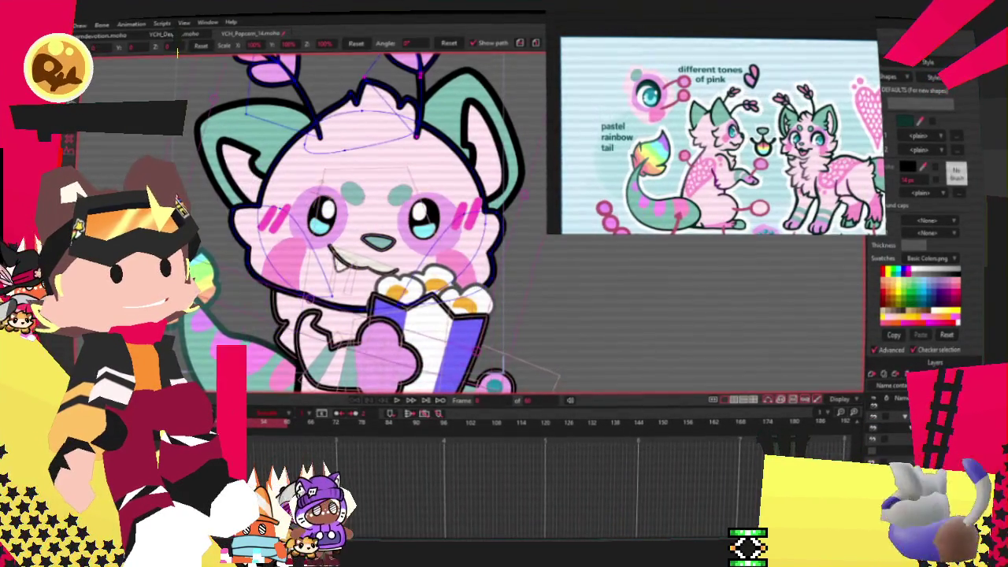
Step: Adjust the mouth points' curvature, then zoom out to the full character
{"action": "scroll", "coordinate": [404, 286], "scroll_direction": "up", "scroll_amount": 2}
{"action": "key", "text": "g"}
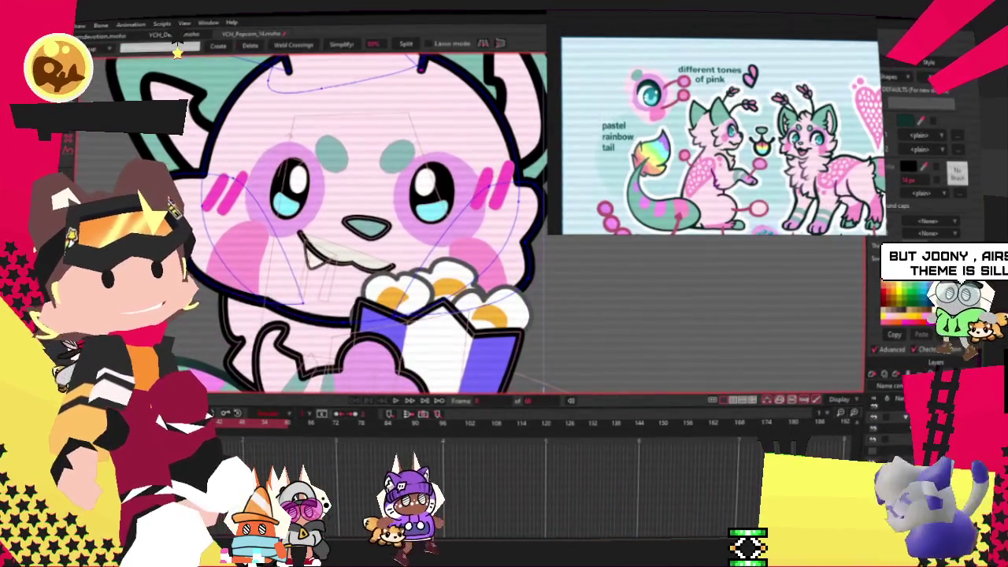
{"action": "scroll", "coordinate": [291, 213], "scroll_direction": "up", "scroll_amount": 2}
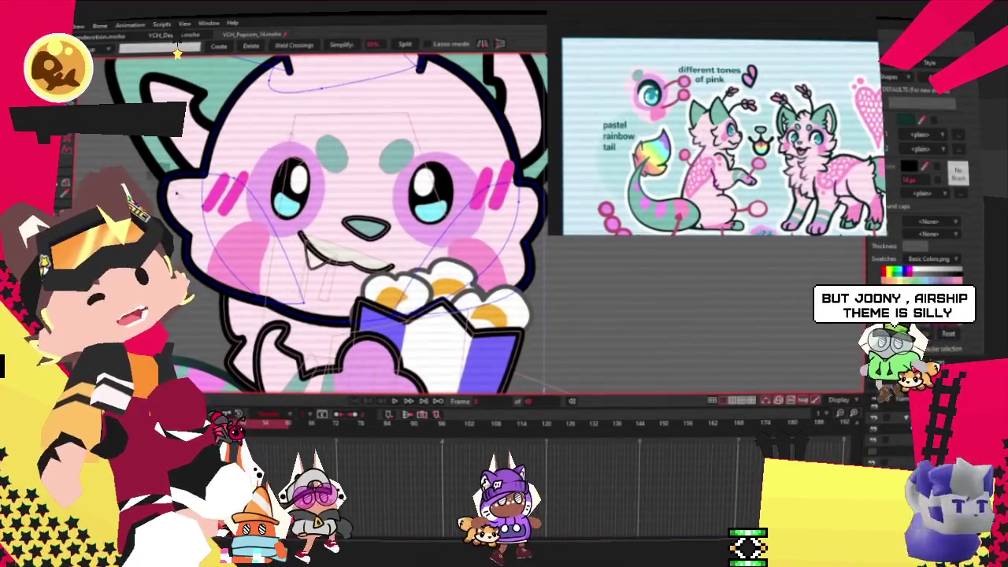
{"action": "left_click_drag", "start_coordinate": [449, 213], "coordinate": [292, 212]}
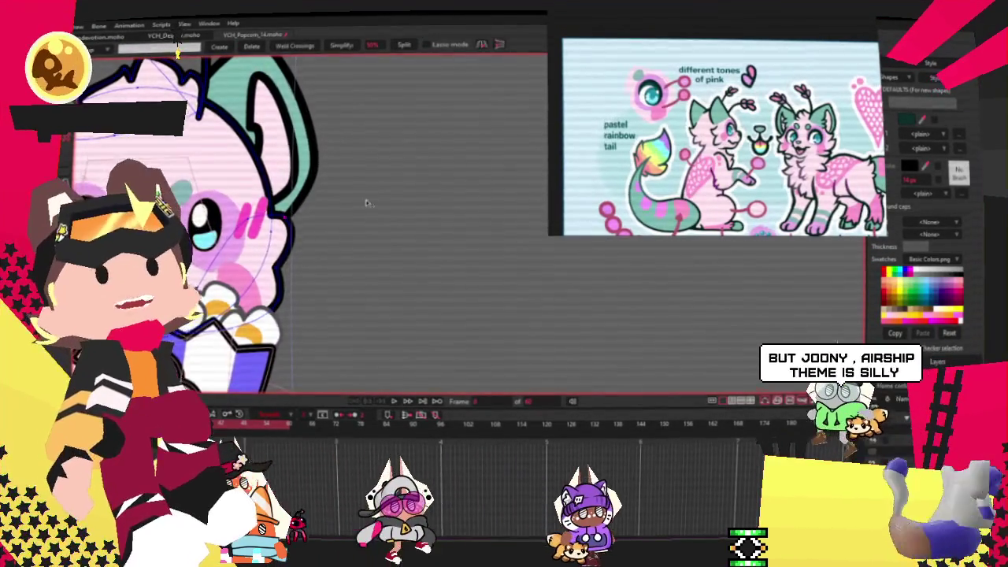
{"action": "scroll", "coordinate": [291, 212], "scroll_direction": "down", "scroll_amount": 2}
{"action": "key", "text": "c"}
{"action": "scroll", "coordinate": [291, 213], "scroll_direction": "up", "scroll_amount": 3}
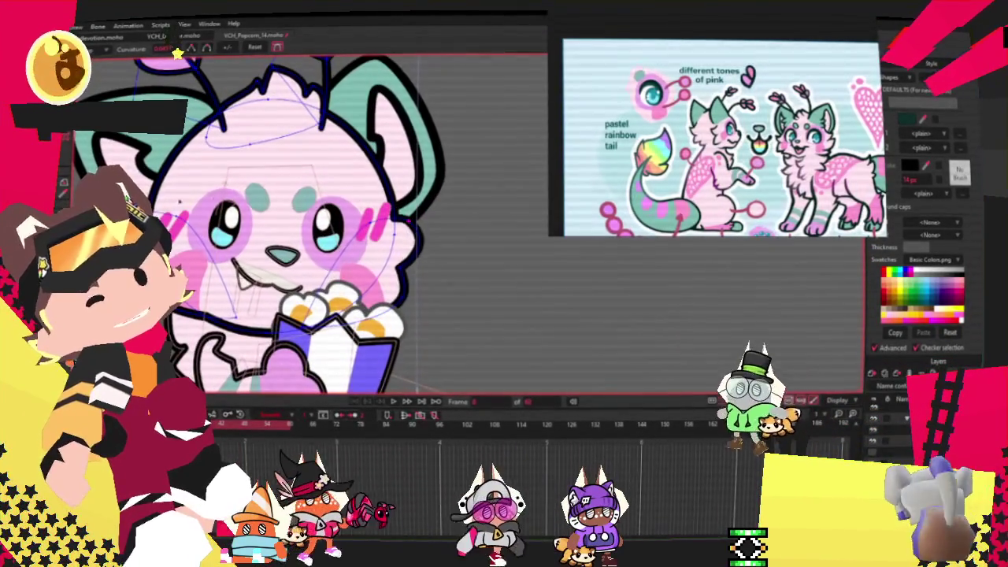
{"action": "scroll", "coordinate": [292, 213], "scroll_direction": "up", "scroll_amount": 2}
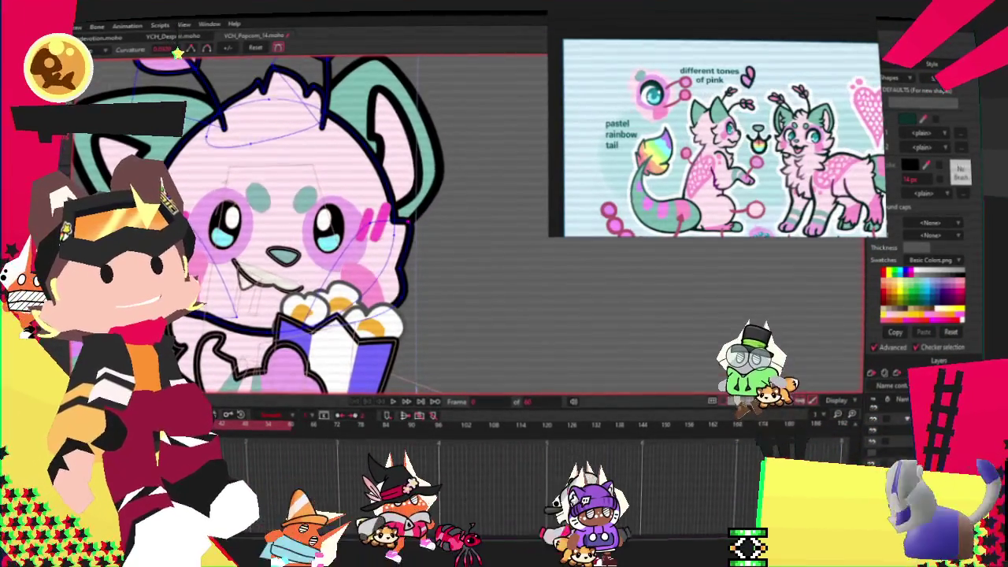
{"action": "key", "text": "g"}
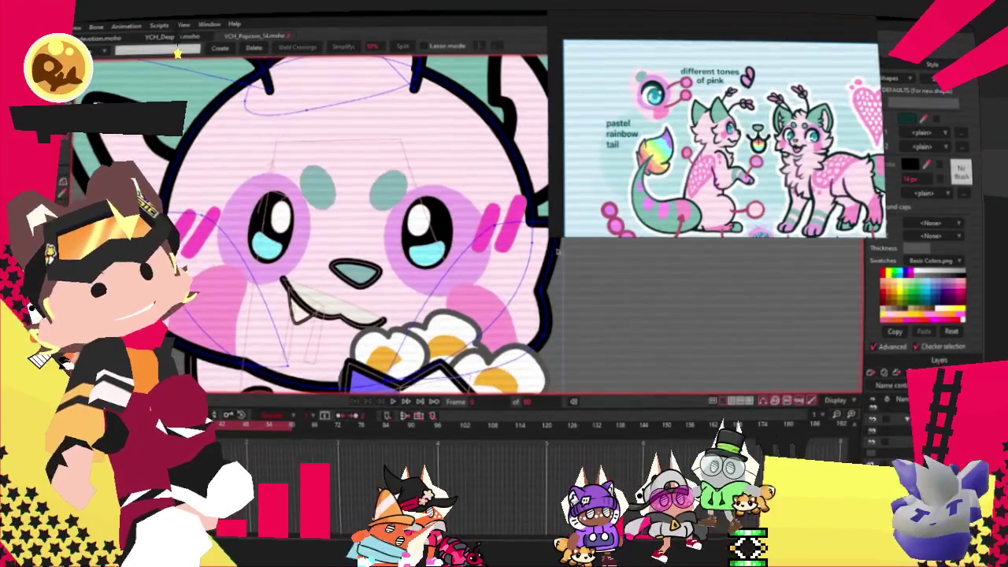
{"action": "scroll", "coordinate": [307, 220], "scroll_direction": "down", "scroll_amount": 1}
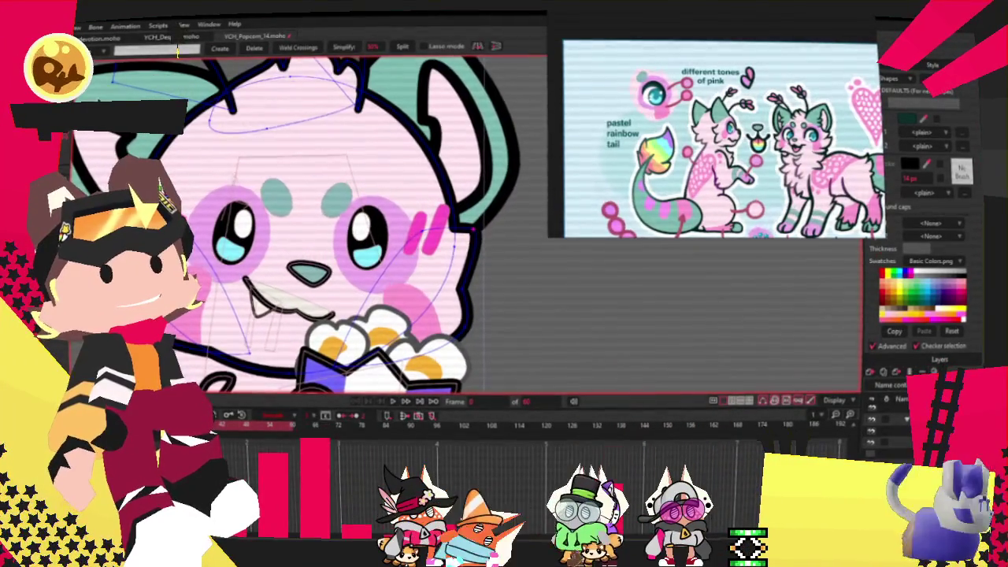
{"action": "key", "text": "c"}
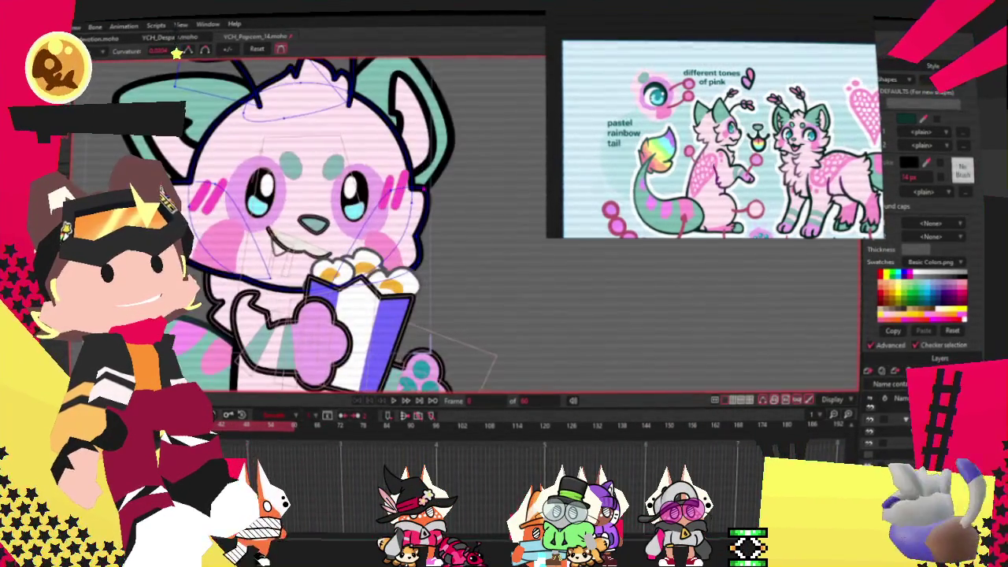
{"action": "scroll", "coordinate": [118, 204], "scroll_direction": "up", "scroll_amount": 1}
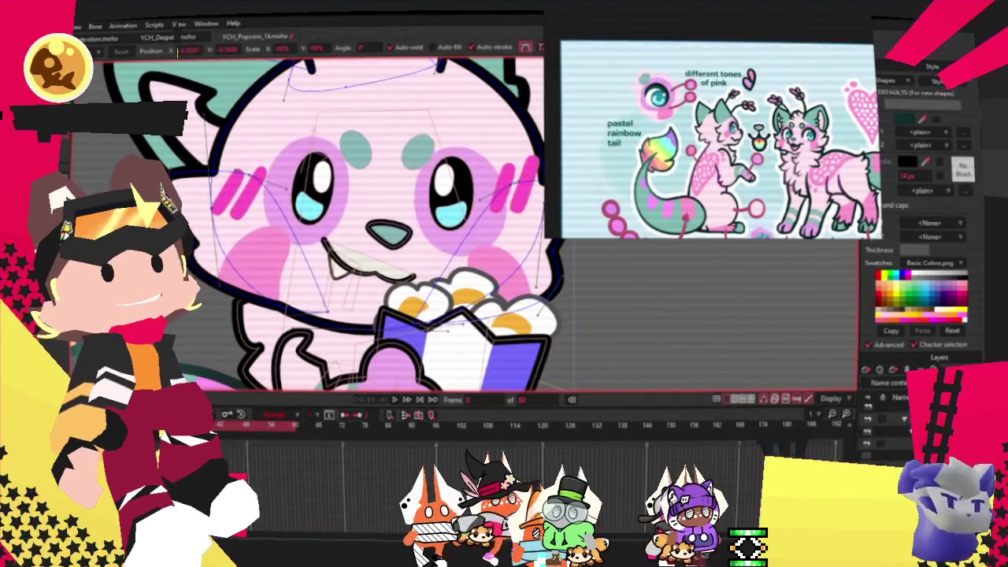
{"action": "scroll", "coordinate": [240, 213], "scroll_direction": "up", "scroll_amount": 2}
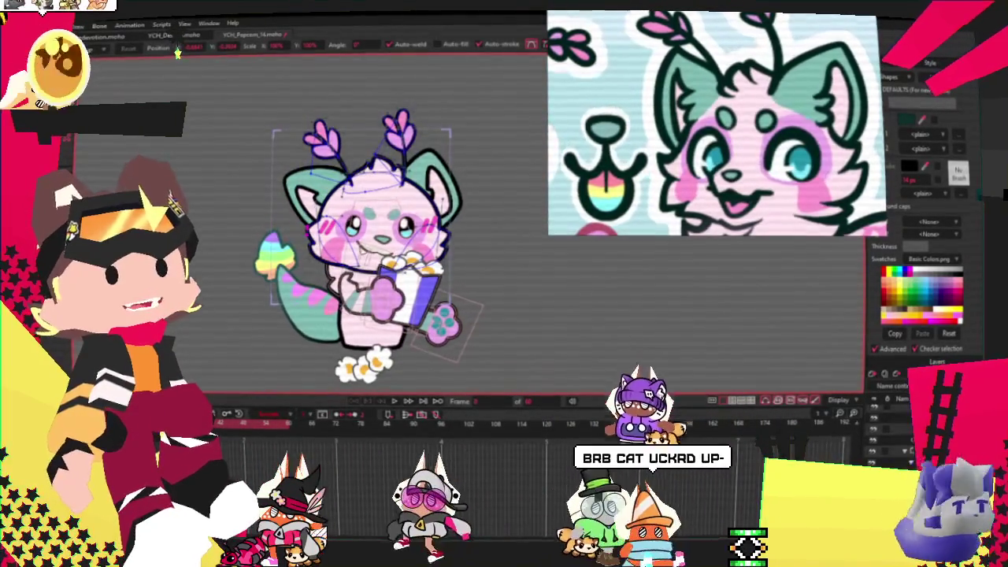
Step: Scale the selected eye points slightly larger
{"action": "scroll", "coordinate": [328, 224], "scroll_direction": "up", "scroll_amount": 2}
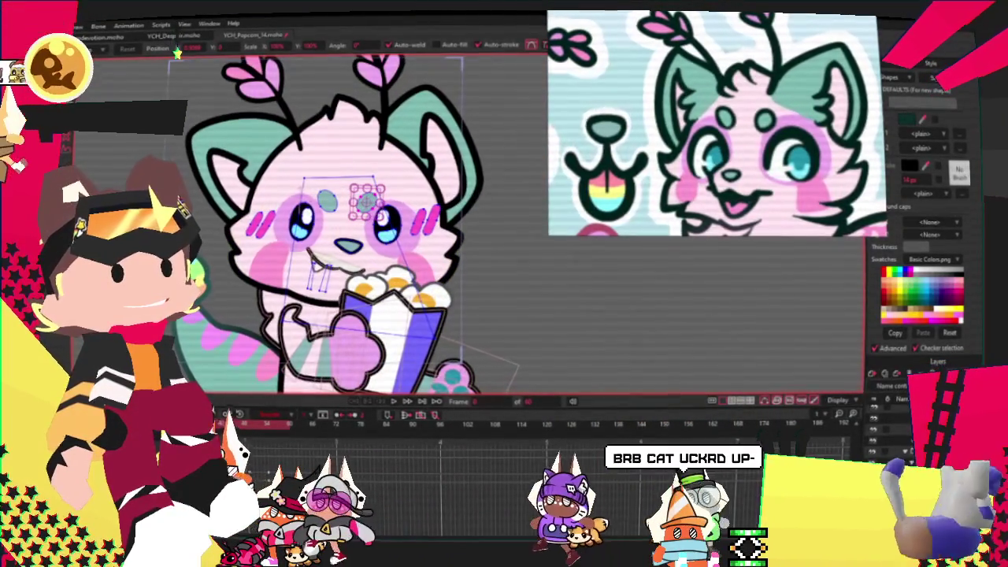
{"action": "scroll", "coordinate": [358, 281], "scroll_direction": "up", "scroll_amount": 2}
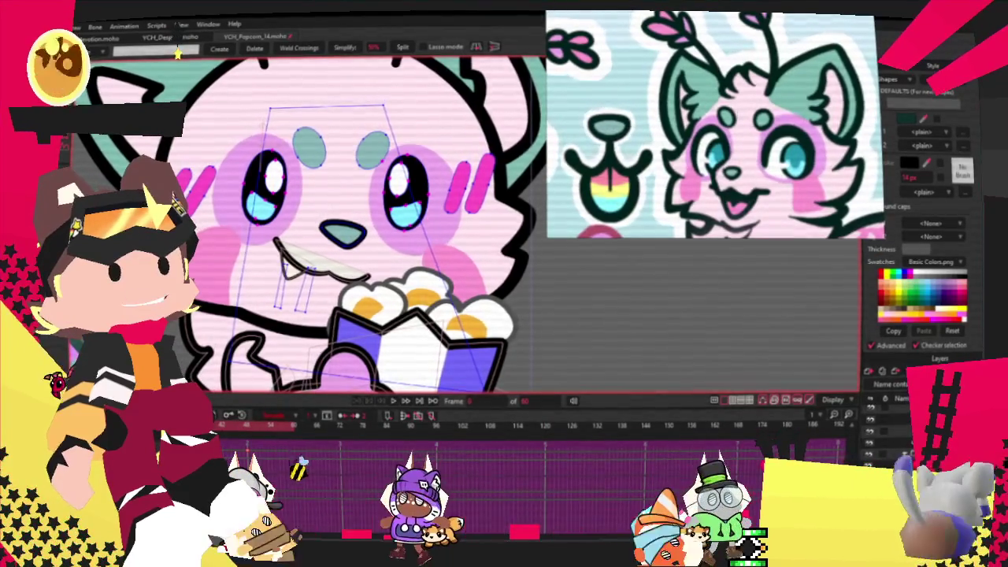
{"action": "key", "text": "t"}
{"action": "mouse_move", "coordinate": [445, 150]}
{"action": "left_mouse_down"}
{"action": "mouse_move", "coordinate": [462, 144]}
{"action": "mouse_move", "coordinate": [451, 149]}
{"action": "left_mouse_up"}
{"action": "scroll", "coordinate": [451, 149], "scroll_direction": "up", "scroll_amount": 4}
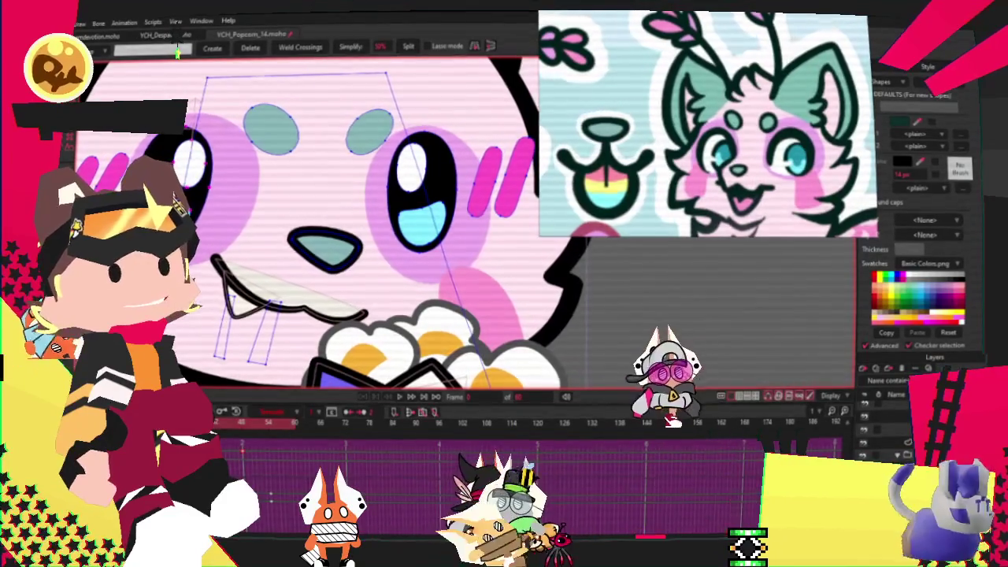
Step: Pick individual eye points and transform them to refine the outlines and cyan highlights
{"action": "key", "text": "t"}
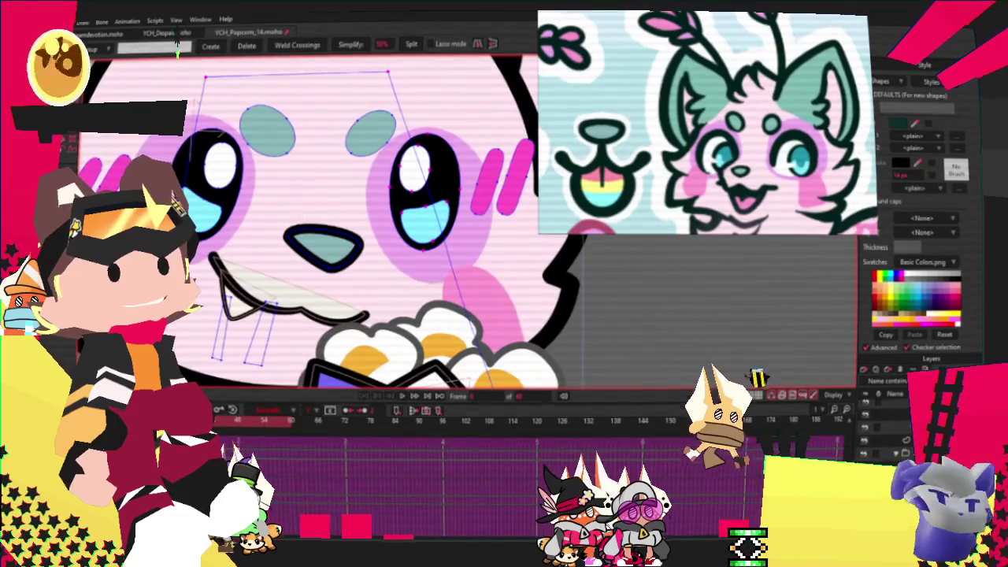
{"action": "key", "text": "t"}
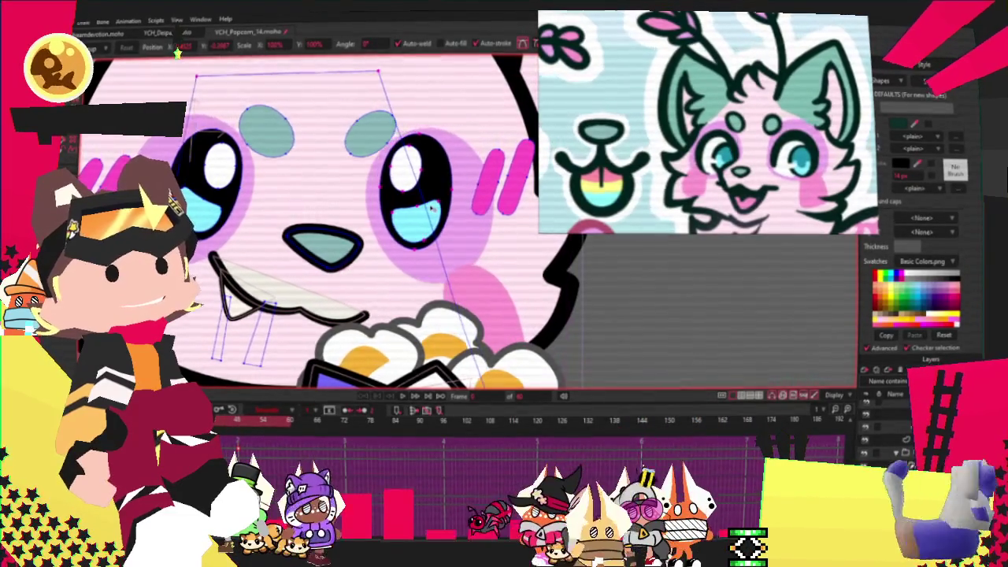
{"action": "key", "text": "g"}
{"action": "scroll", "coordinate": [345, 269], "scroll_direction": "up", "scroll_amount": 3}
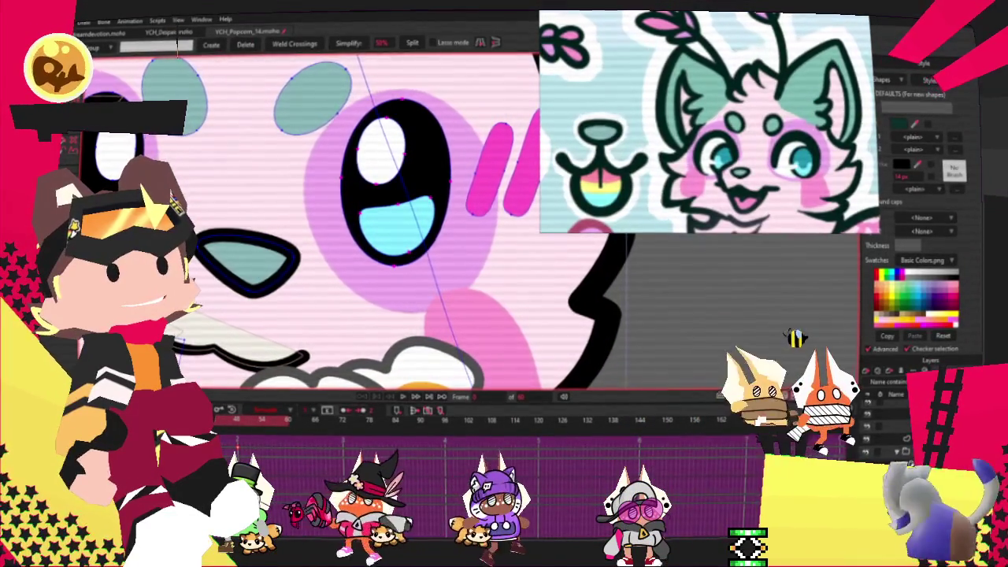
{"action": "key", "text": "t"}
{"action": "scroll", "coordinate": [394, 189], "scroll_direction": "up", "scroll_amount": 3}
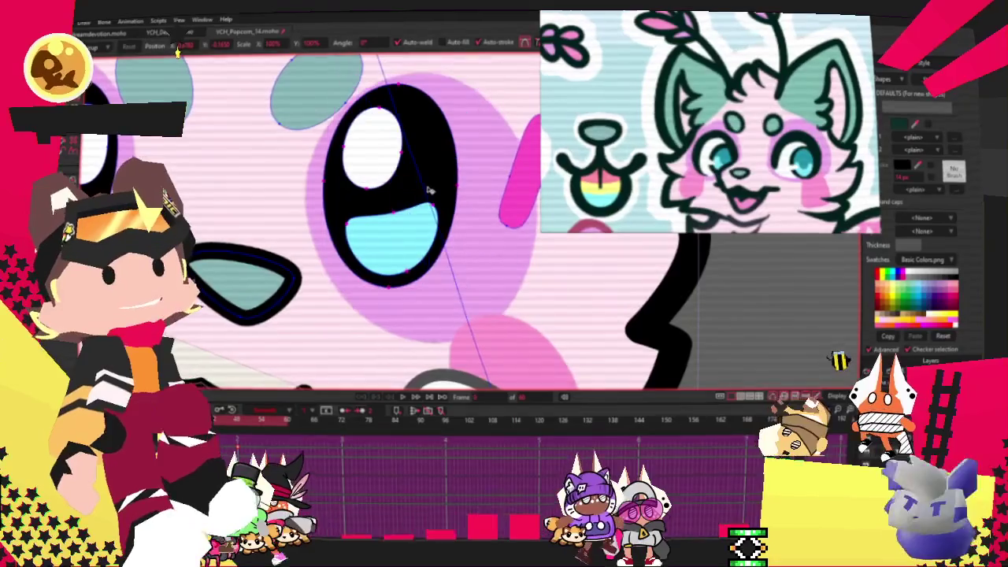
{"action": "scroll", "coordinate": [429, 195], "scroll_direction": "down", "scroll_amount": 2}
{"action": "scroll", "coordinate": [394, 220], "scroll_direction": "down", "scroll_amount": 2}
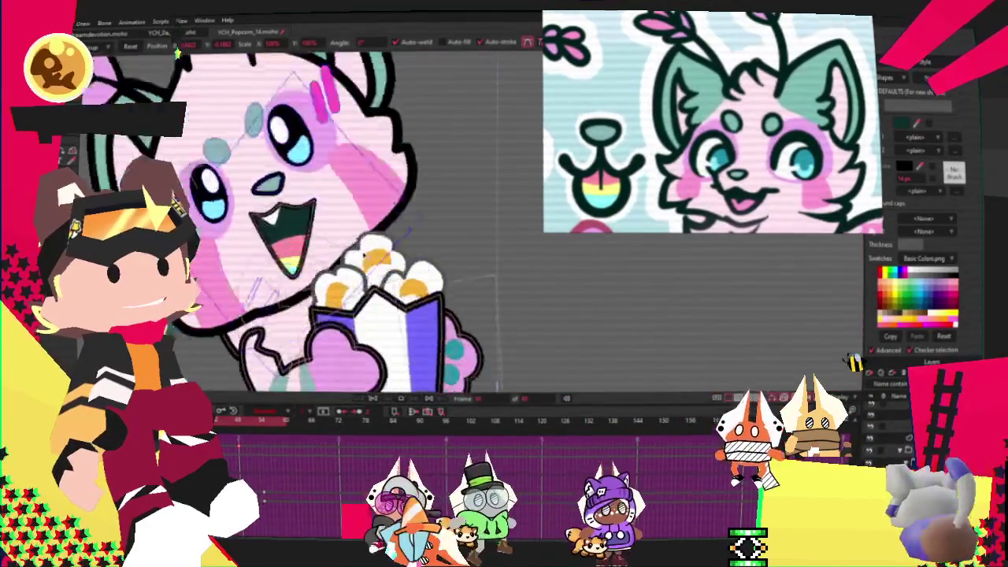
Step: Zoom the view in toward the popcorn bucket and paw
{"action": "scroll", "coordinate": [339, 268], "scroll_direction": "up", "scroll_amount": 5}
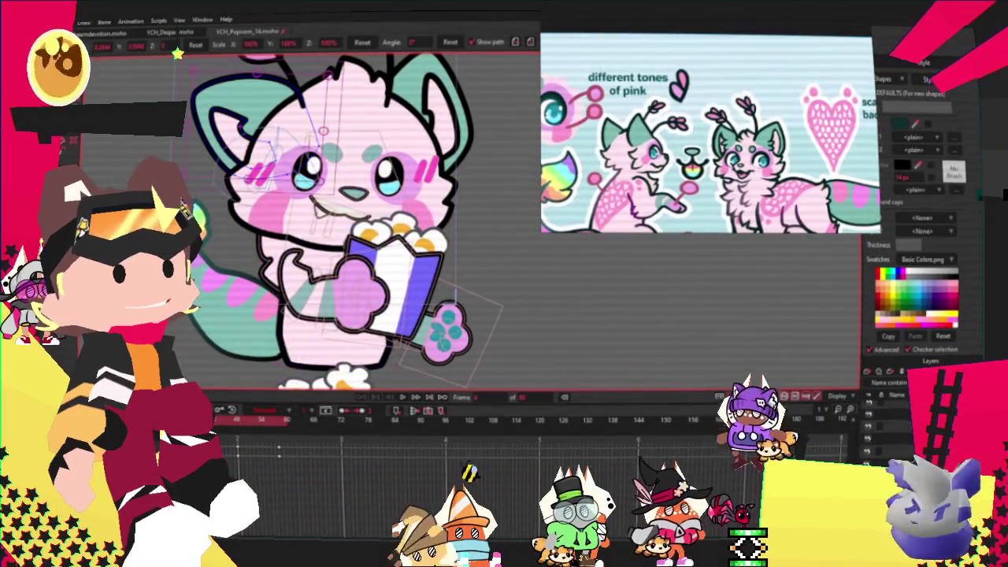
Step: Zoom onto the teal-striped forearm and spotted paw, ready to recolor its shapes
{"action": "scroll", "coordinate": [465, 346], "scroll_direction": "up", "scroll_amount": 3}
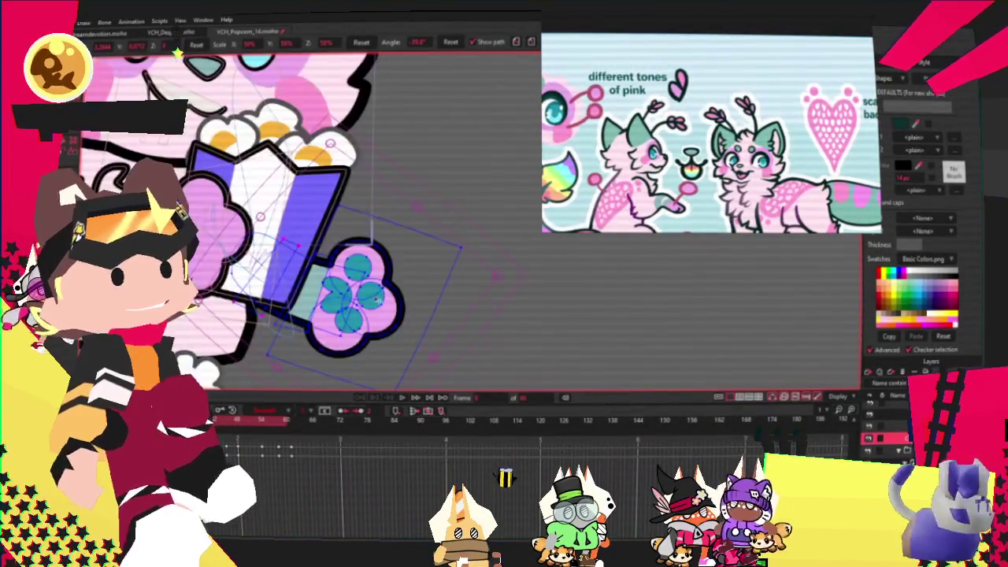
{"action": "scroll", "coordinate": [464, 346], "scroll_direction": "up", "scroll_amount": 3}
{"action": "key", "text": "t"}
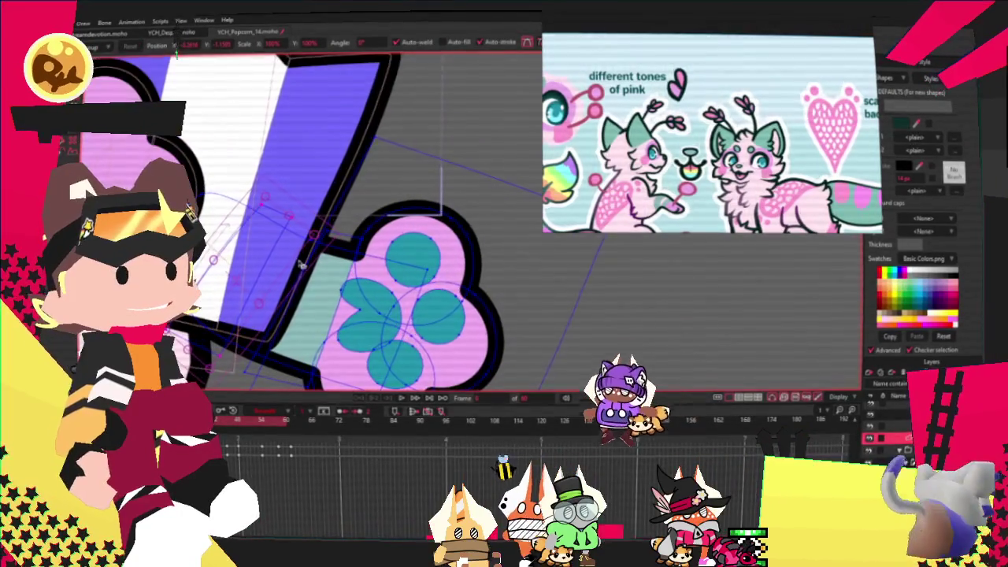
{"action": "scroll", "coordinate": [319, 267], "scroll_direction": "down", "scroll_amount": 2}
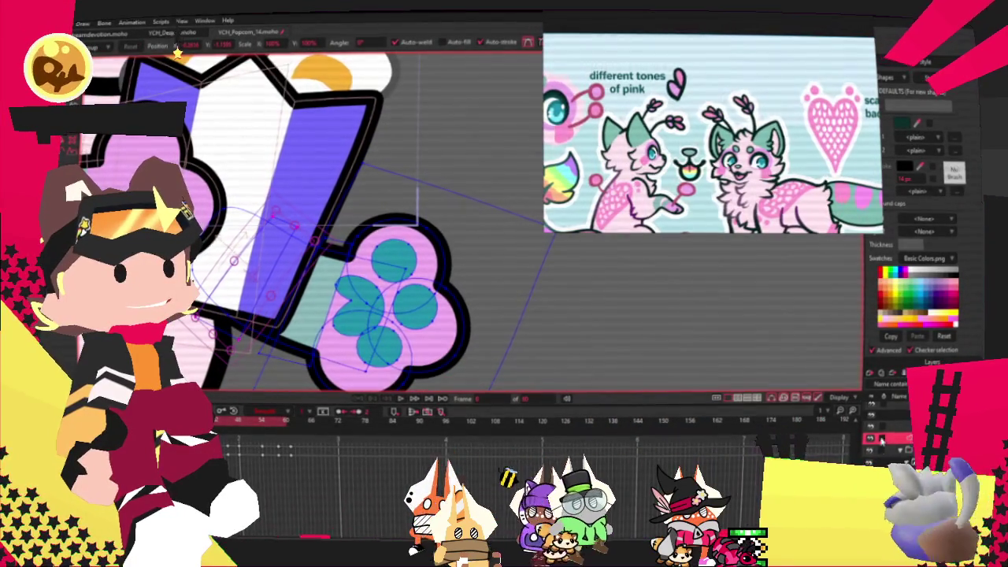
{"action": "key", "text": "g"}
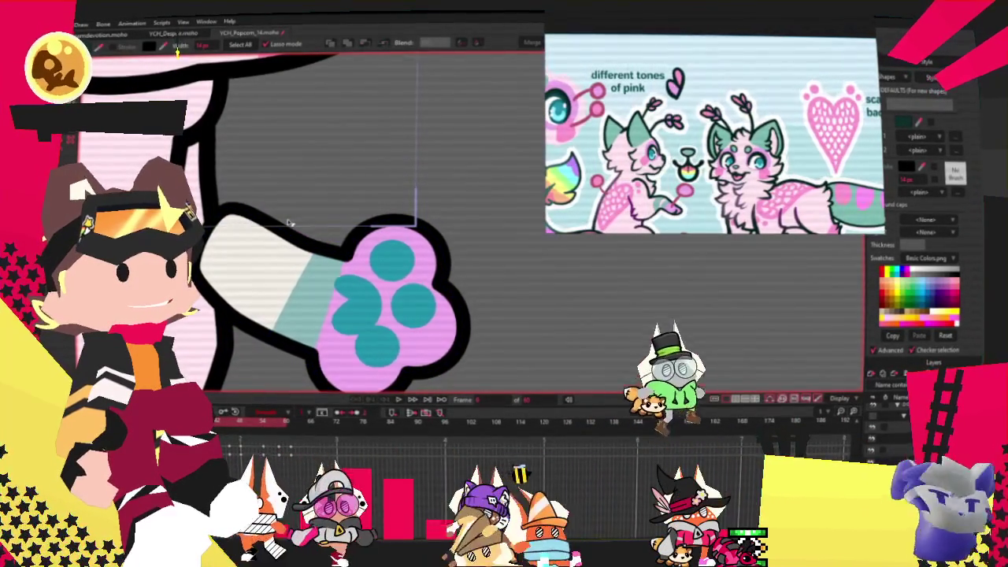
Step: Fill the forearm's pale stripe light pink, then deselect it
{"action": "left_click", "coordinate": [275, 268]}
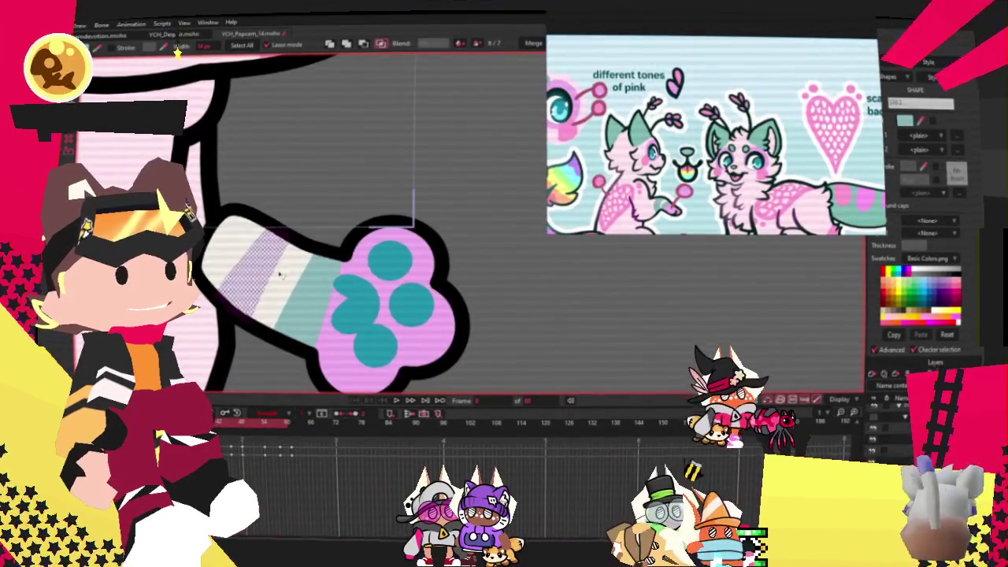
{"action": "scroll", "coordinate": [603, 278], "scroll_direction": "down", "scroll_amount": 3}
{"action": "scroll", "coordinate": [603, 279], "scroll_direction": "down", "scroll_amount": 2}
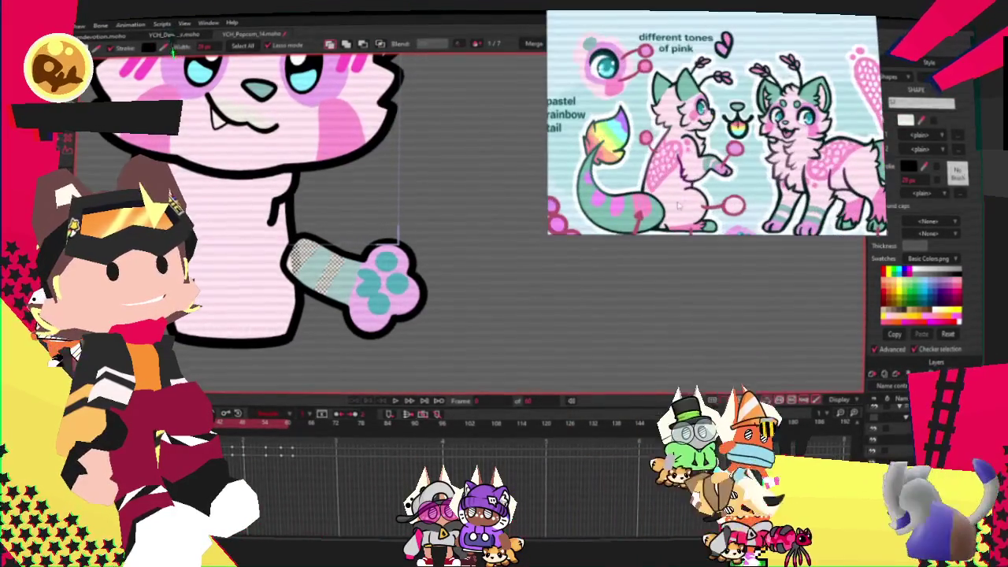
{"action": "left_click", "coordinate": [500, 299]}
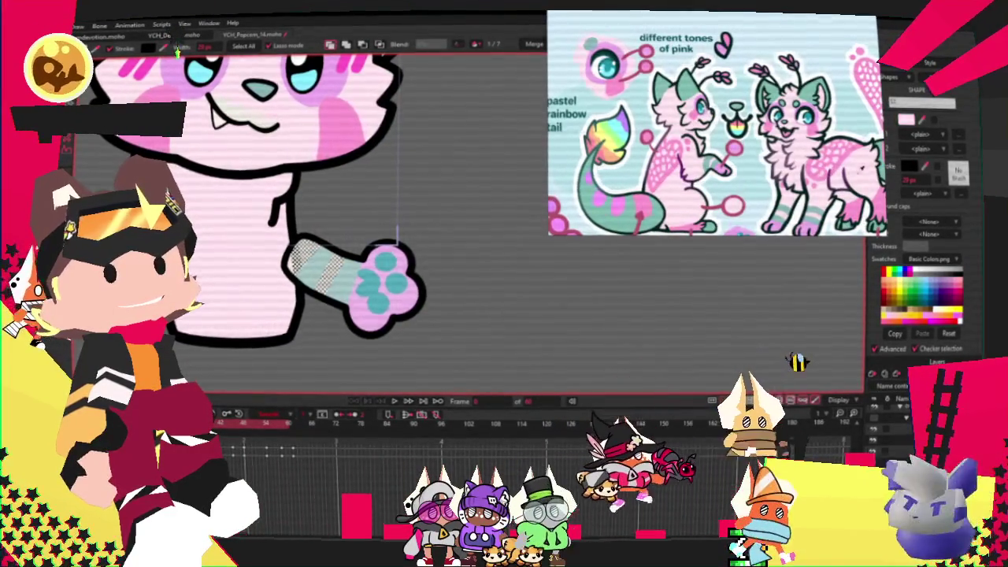
{"action": "scroll", "coordinate": [431, 281], "scroll_direction": "down", "scroll_amount": 2}
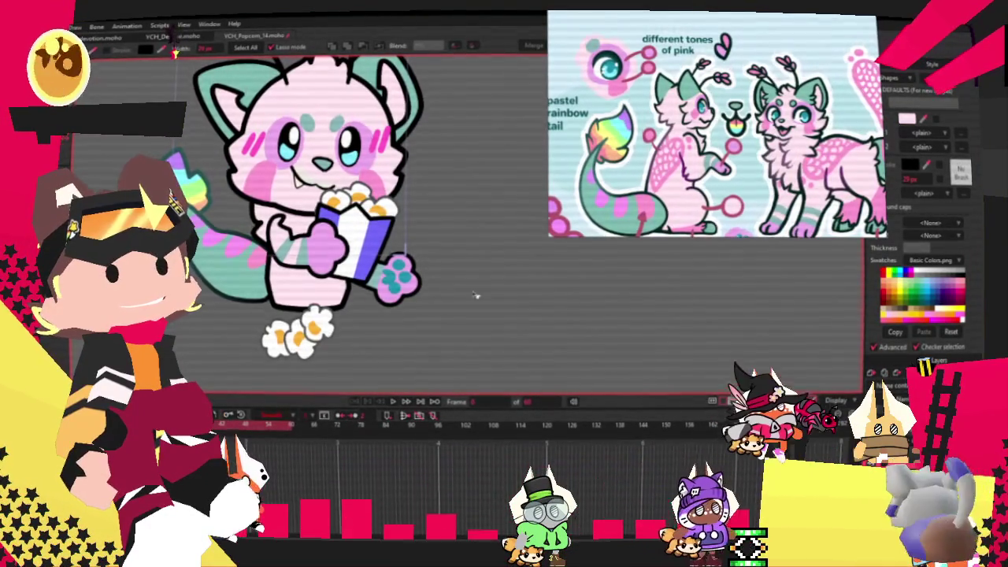
Step: Recolor the popcorn bucket stripes teal and white, then deselect the bucket
{"action": "scroll", "coordinate": [507, 305], "scroll_direction": "up", "scroll_amount": 2}
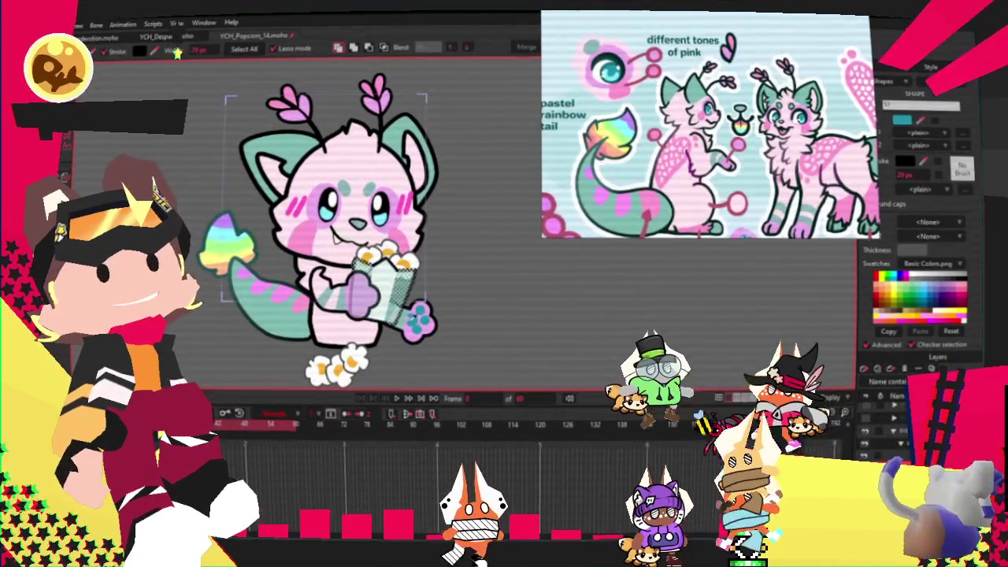
{"action": "left_click", "coordinate": [438, 298]}
{"action": "scroll", "coordinate": [439, 298], "scroll_direction": "up", "scroll_amount": 3}
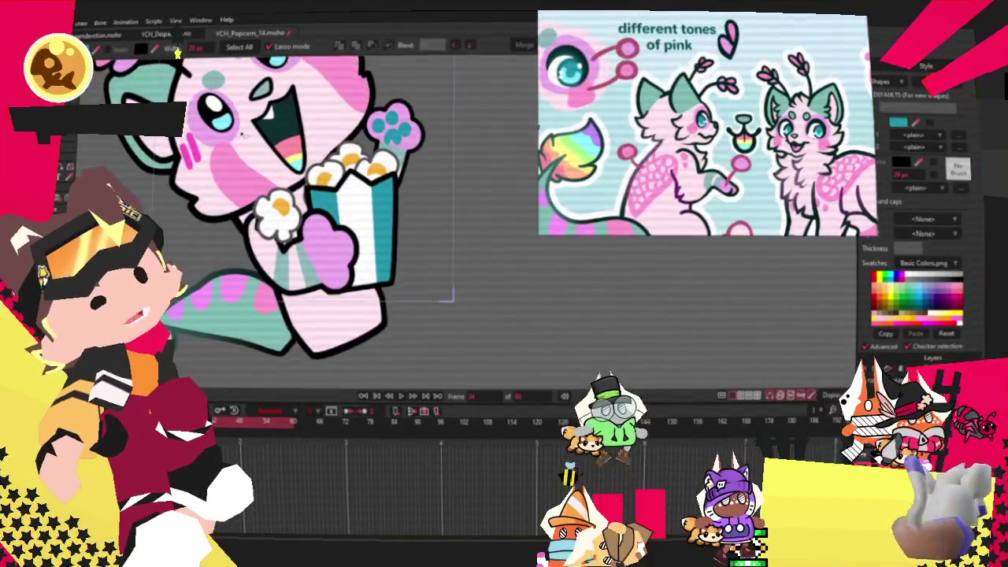
Step: Drag the tongue points to widen the yellow band above the cyan, then play to preview
{"action": "scroll", "coordinate": [254, 145], "scroll_direction": "up", "scroll_amount": 2}
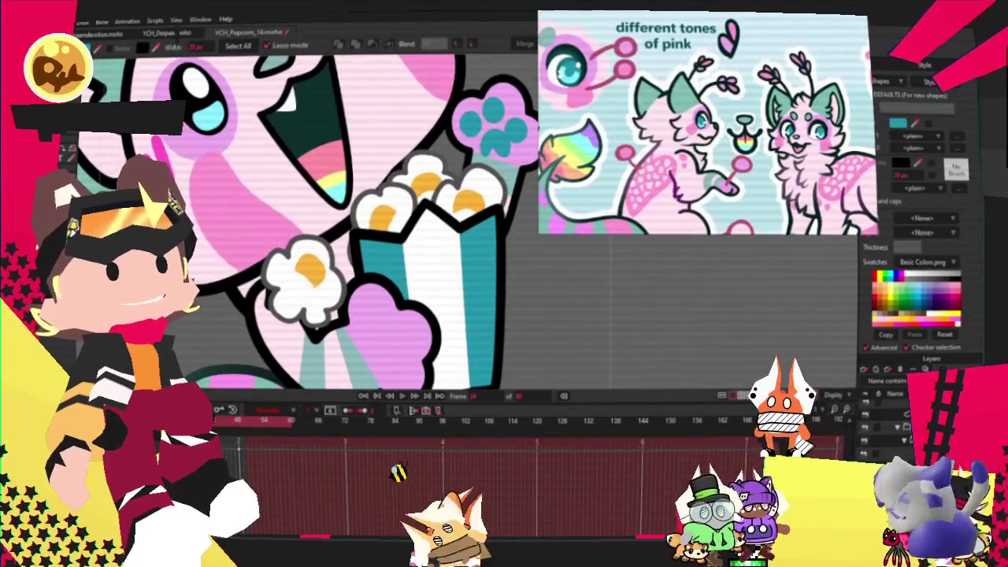
{"action": "scroll", "coordinate": [299, 213], "scroll_direction": "up", "scroll_amount": 1}
{"action": "scroll", "coordinate": [299, 212], "scroll_direction": "up", "scroll_amount": 1}
{"action": "scroll", "coordinate": [300, 213], "scroll_direction": "up", "scroll_amount": 1}
{"action": "scroll", "coordinate": [299, 213], "scroll_direction": "up", "scroll_amount": 1}
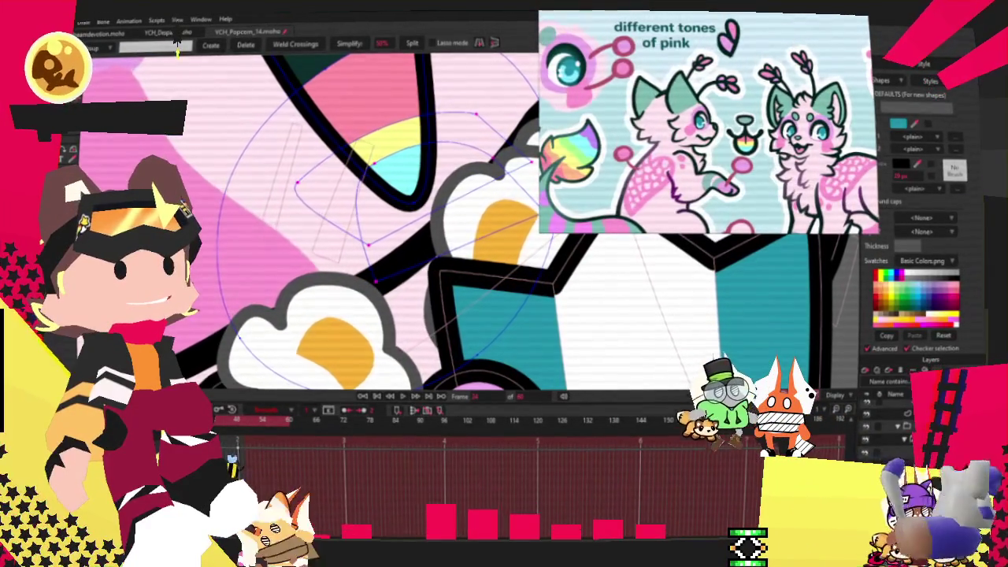
{"action": "key", "text": "t"}
{"action": "scroll", "coordinate": [355, 220], "scroll_direction": "down", "scroll_amount": 2}
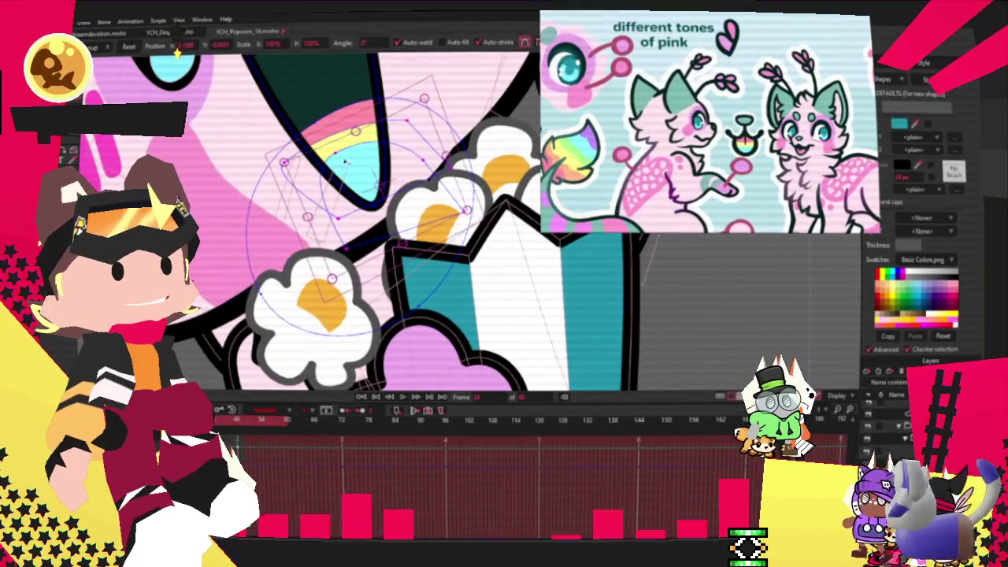
{"action": "left_click_drag", "start_coordinate": [339, 155], "coordinate": [381, 164]}
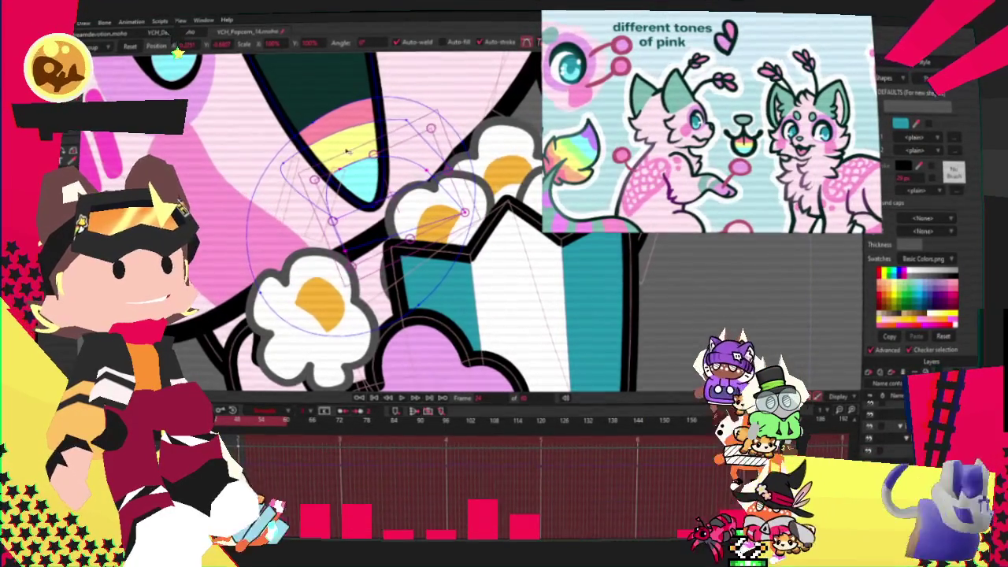
{"action": "key", "text": "space"}
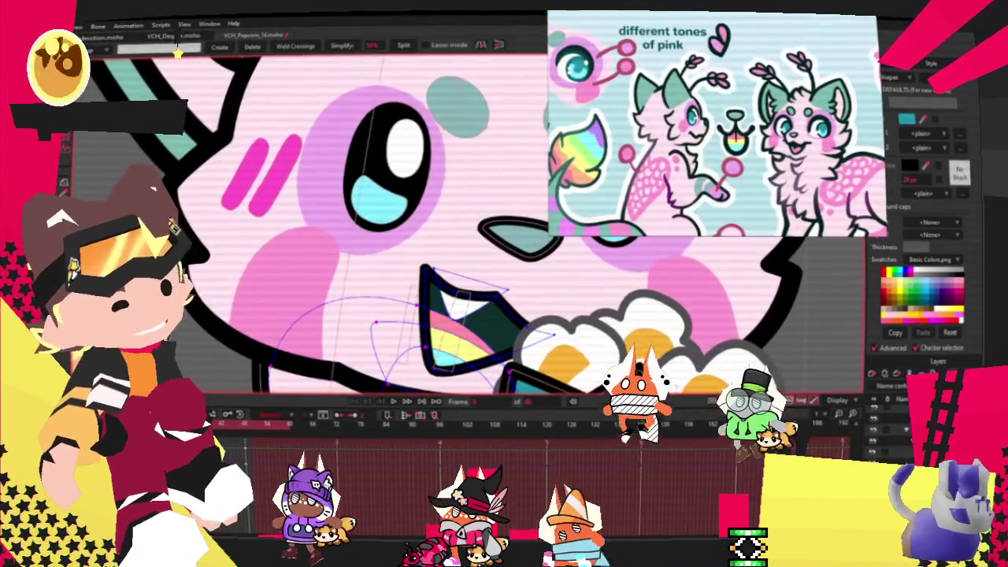
{"action": "scroll", "coordinate": [256, 163], "scroll_direction": "down", "scroll_amount": 5}
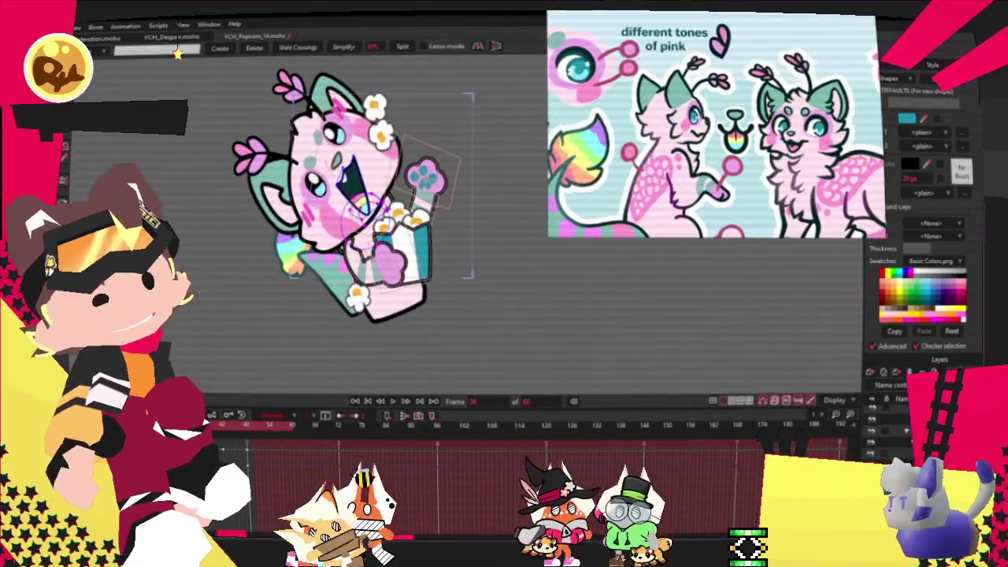
{"action": "key", "text": "alt+f"}
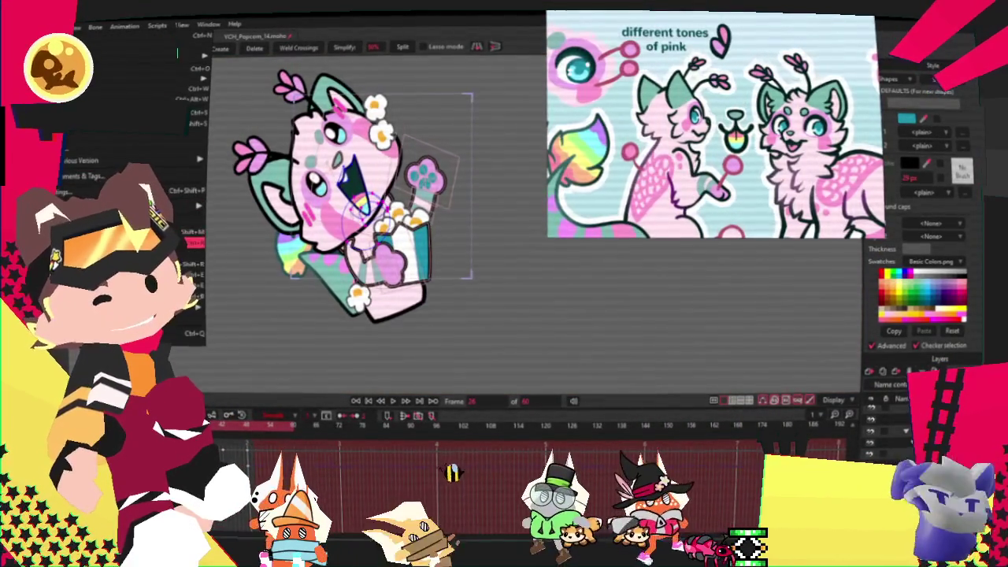
{"action": "key", "text": "Escape"}
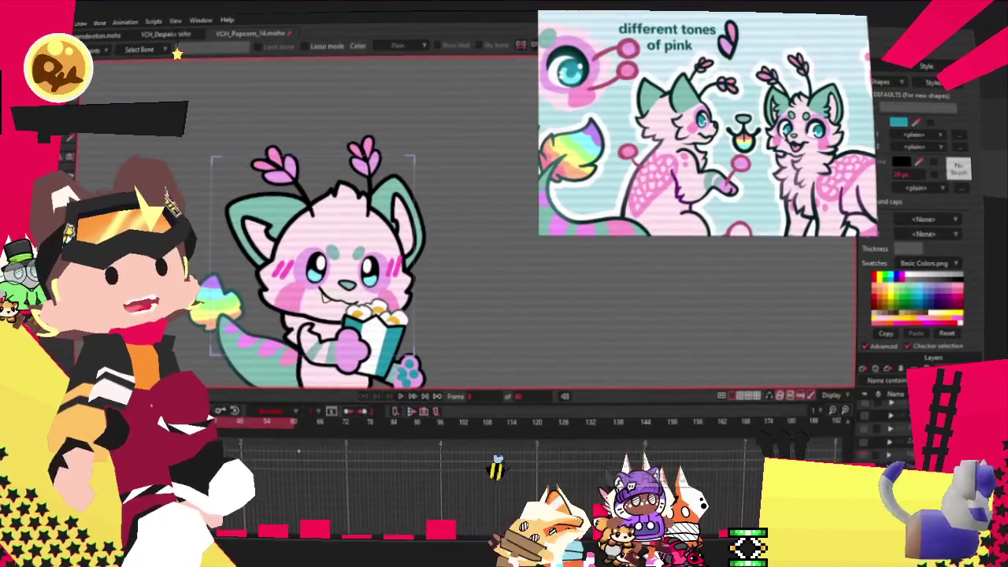
{"action": "key", "text": "alt+f"}
{"action": "key", "text": "Escape"}
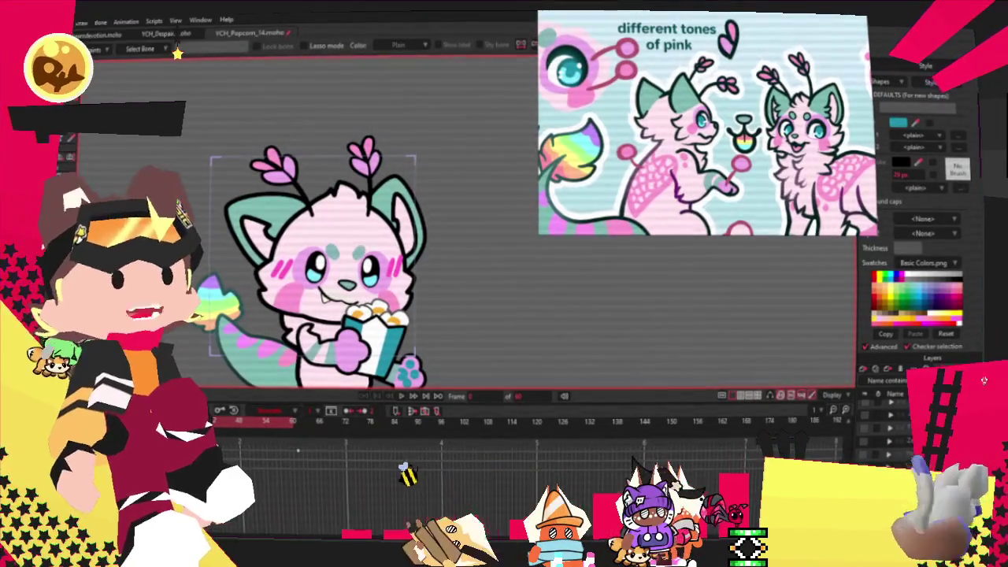